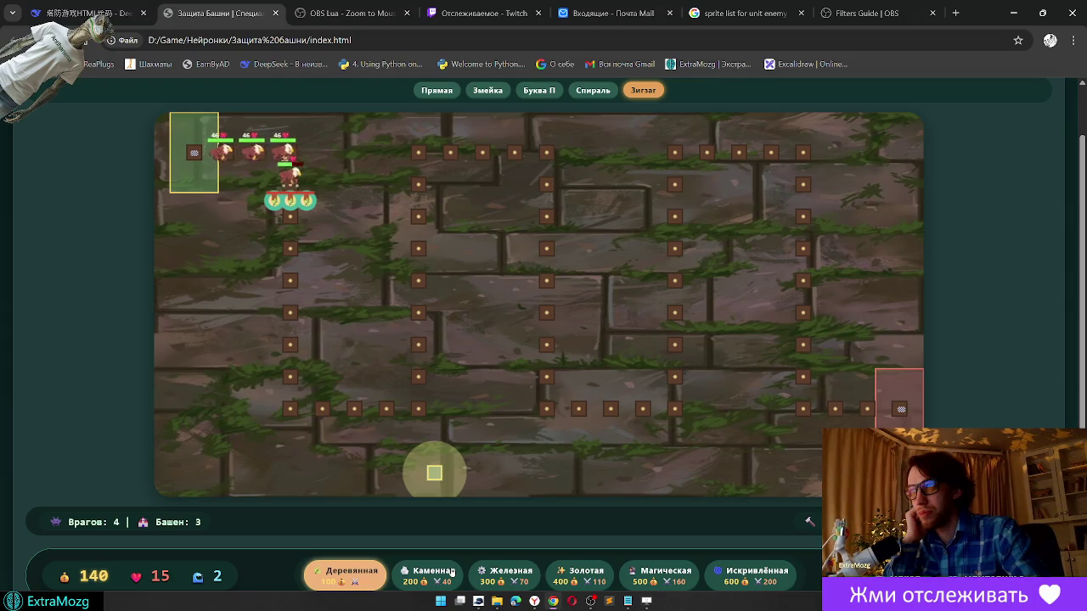
Step: Upgrade the stone tower near the path start and place an iron tower on the map
left_click(452, 572)
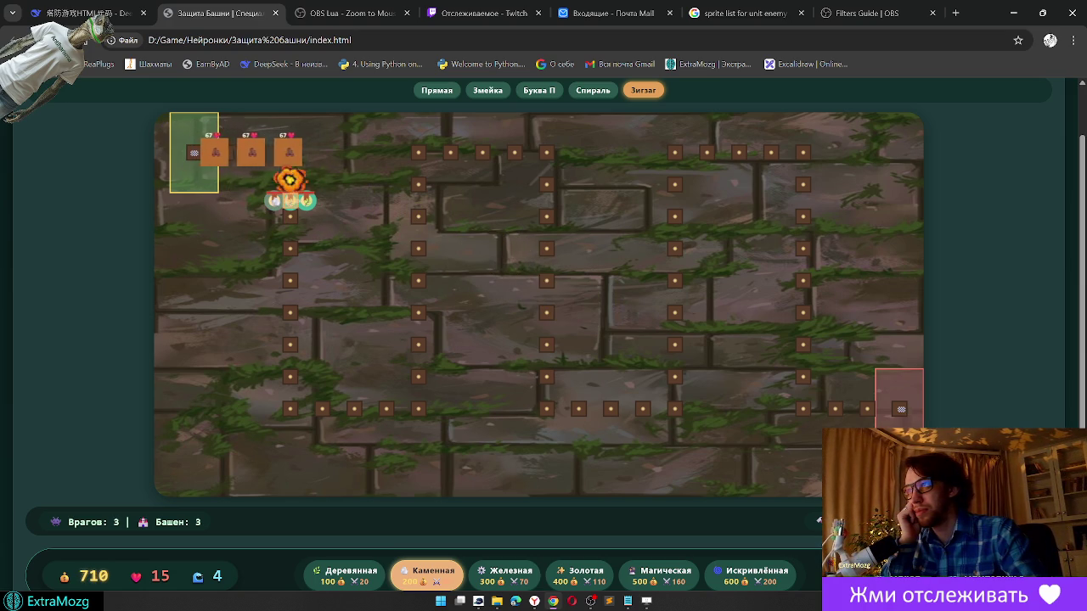
left_click(310, 202)
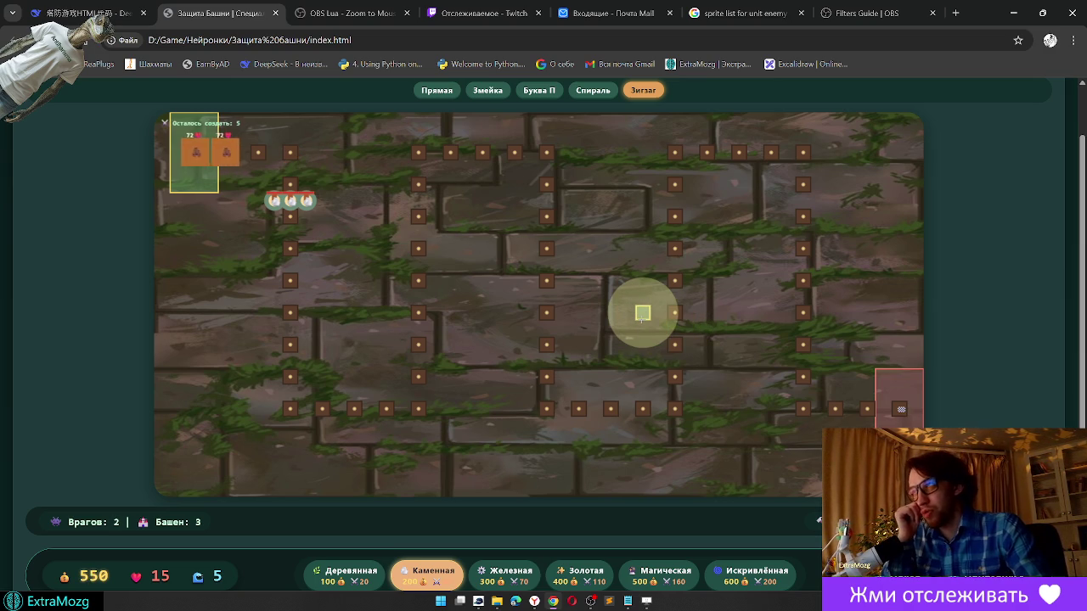
left_click(510, 576)
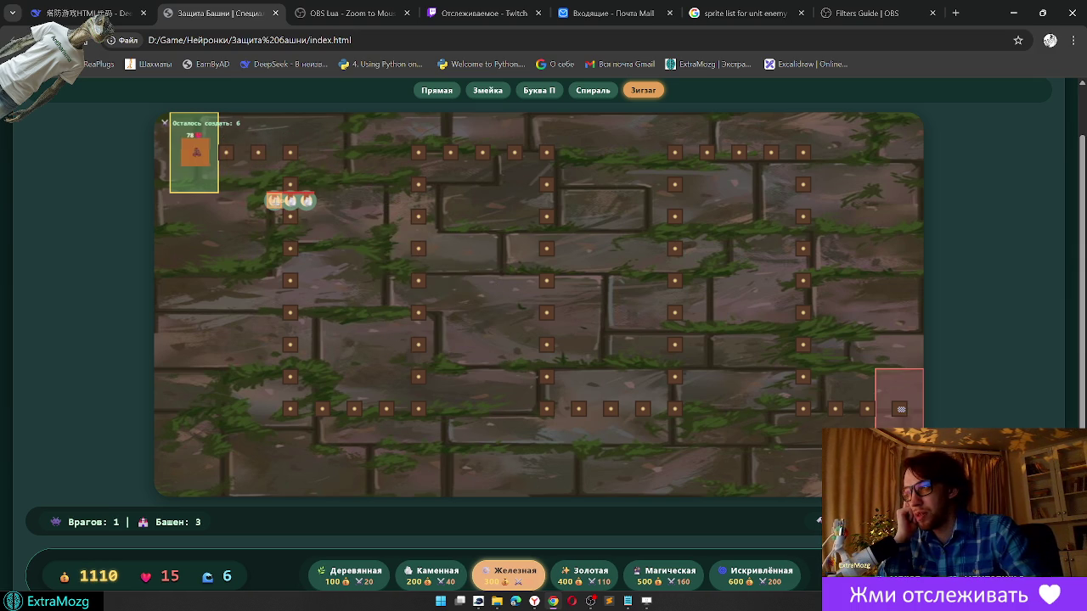
left_click(820, 519)
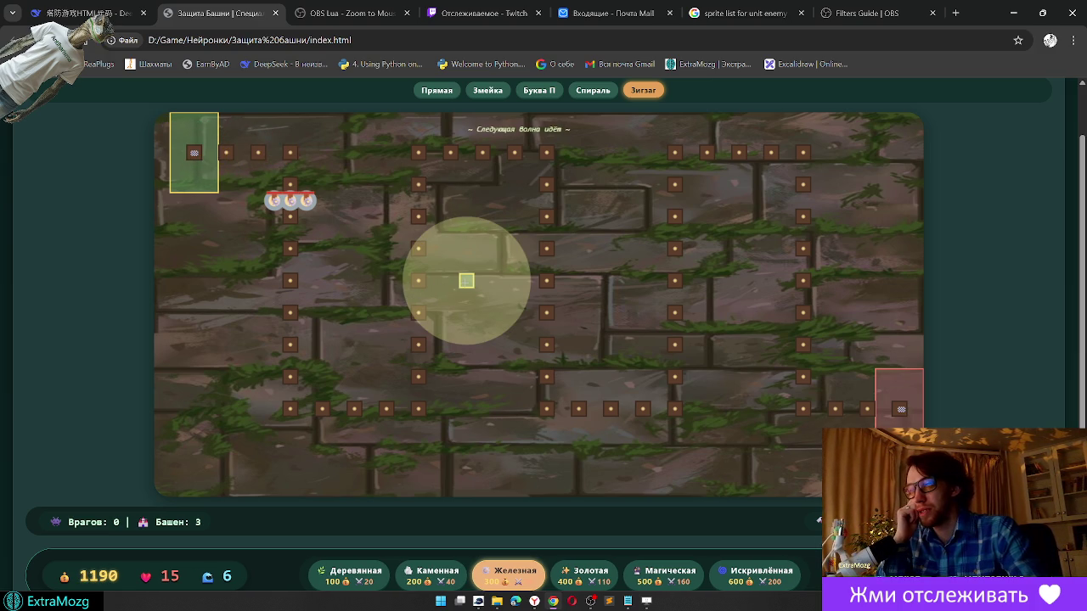
Step: Place a golden tower near the top of the enemy path
left_click(594, 573)
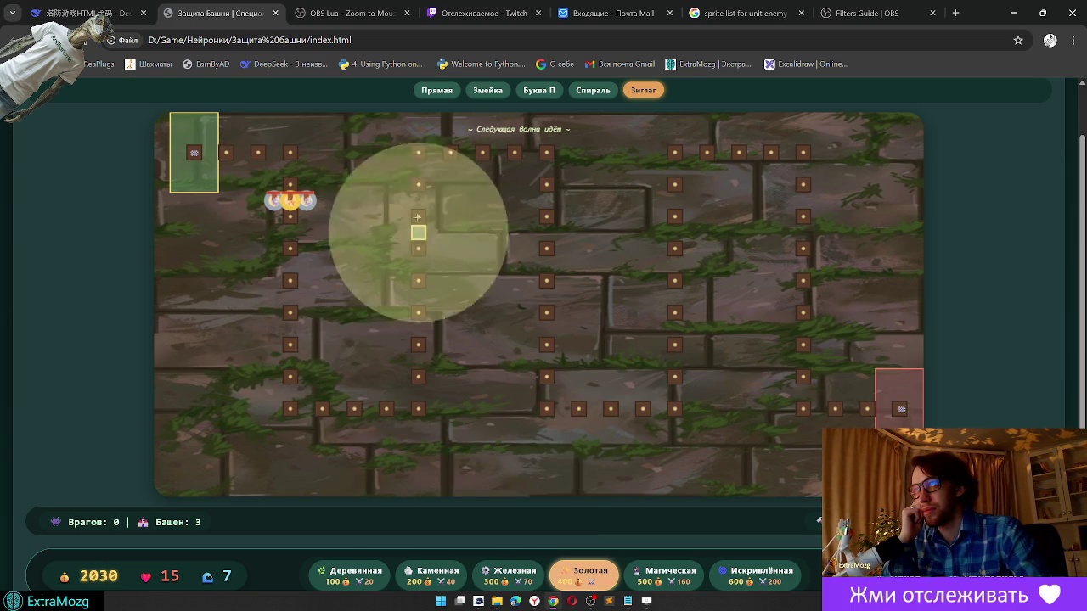
left_click(310, 156)
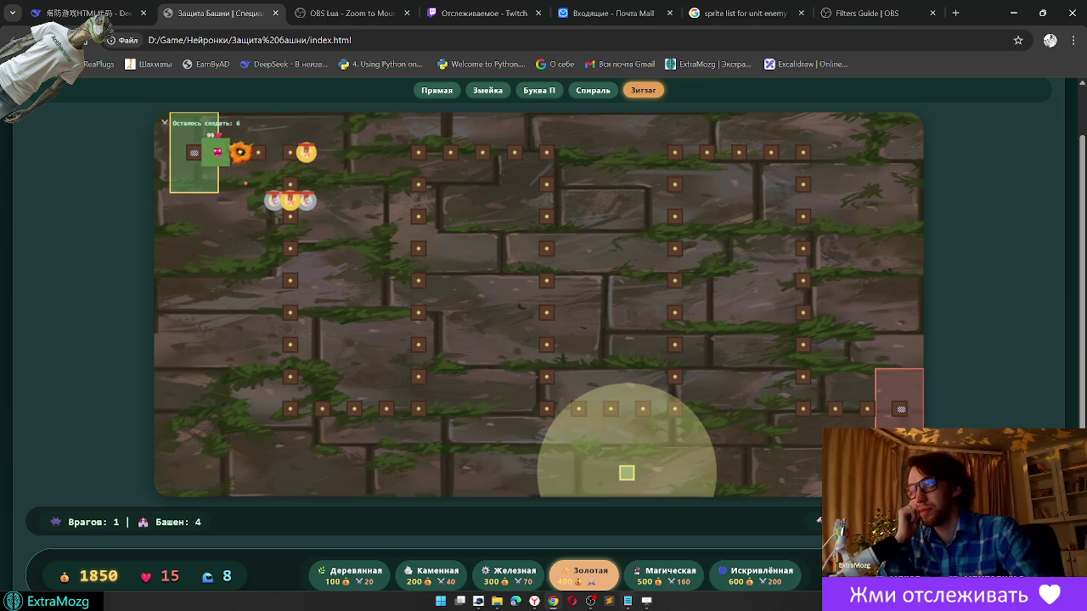
left_click(362, 577)
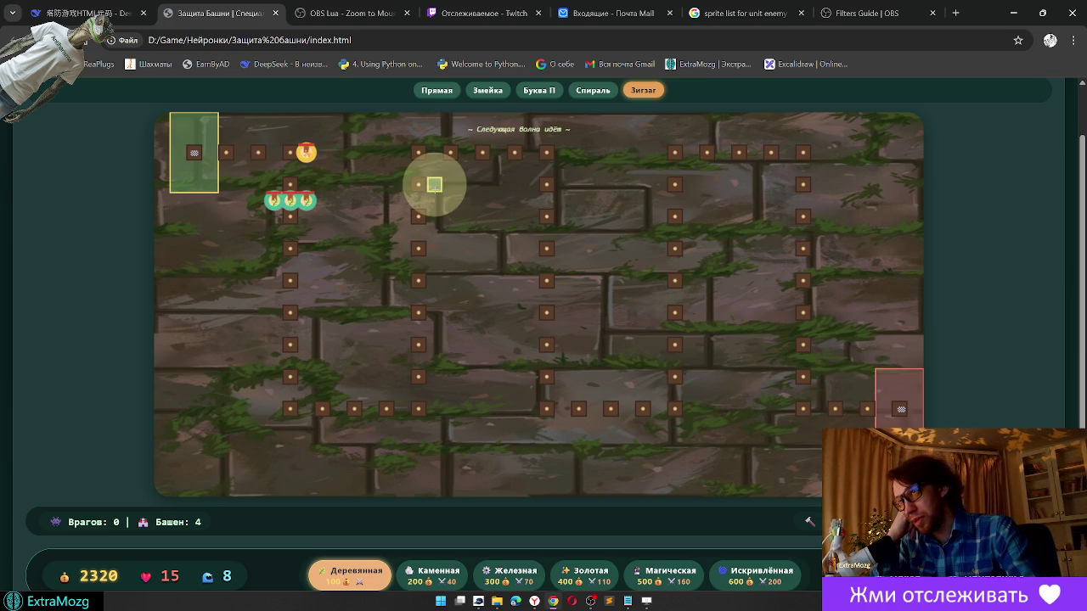
Step: Place a Магическая tower next to the left stretch of the path
left_click(586, 576)
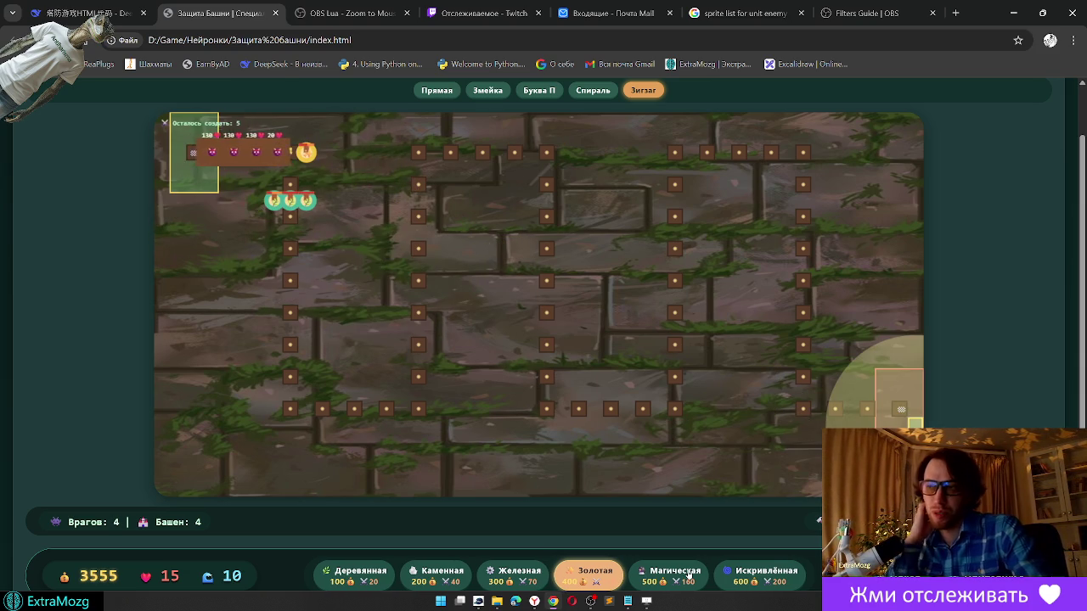
left_click(669, 574)
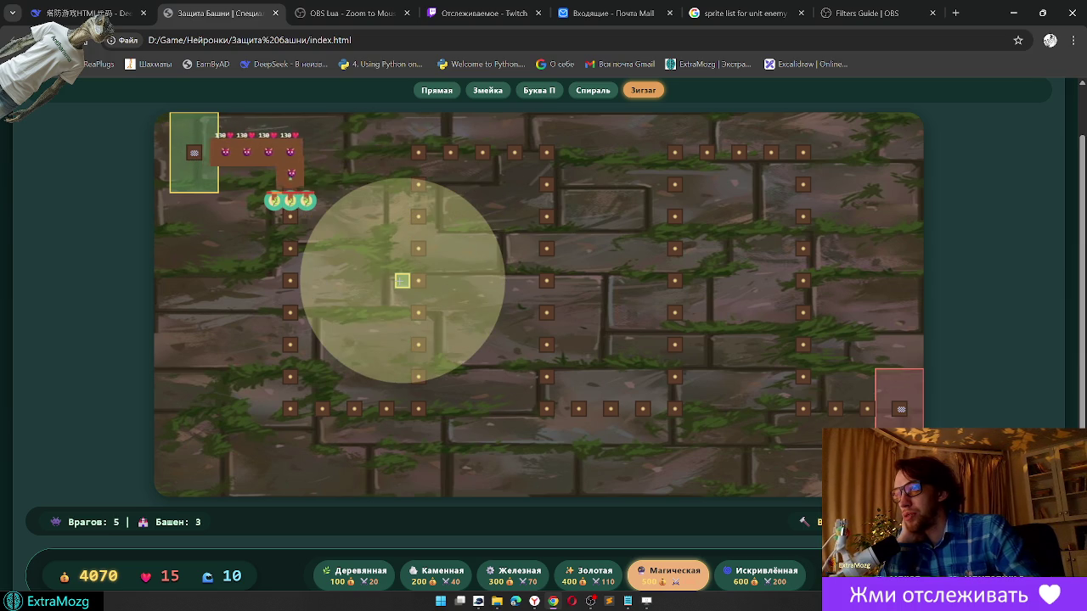
left_click(354, 281)
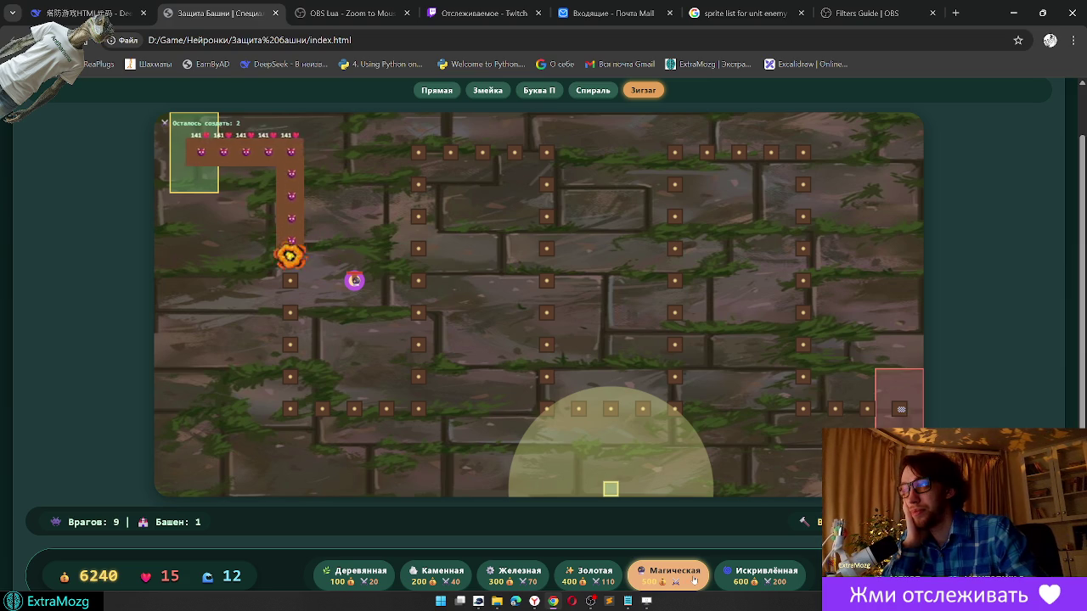
Step: Place an Искривлённая tower on the right, pause and reset the game, and minimize Chrome
left_click(762, 578)
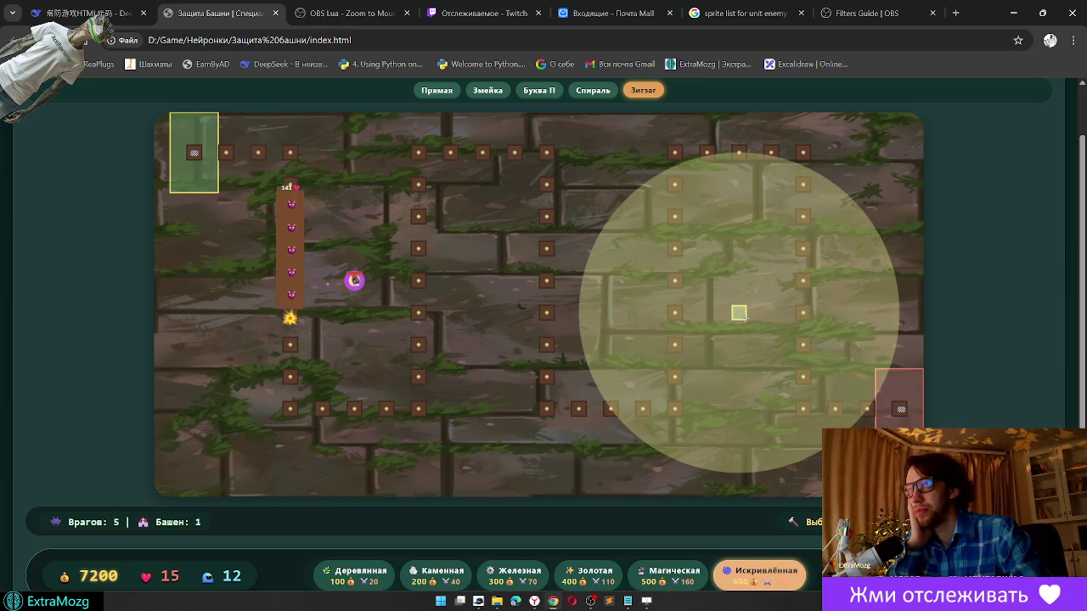
left_click(739, 312)
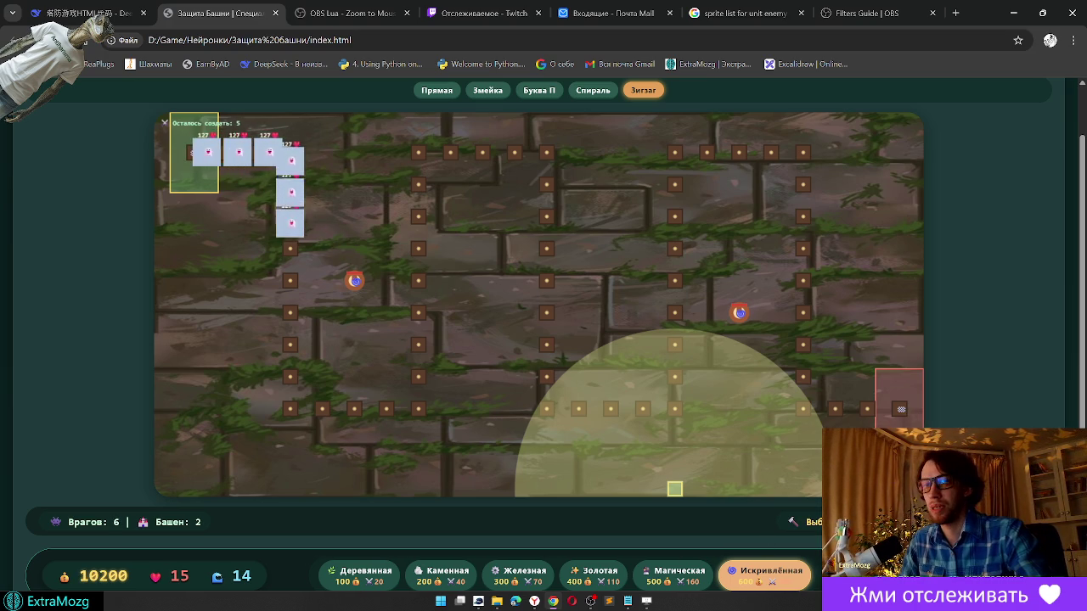
key("space")
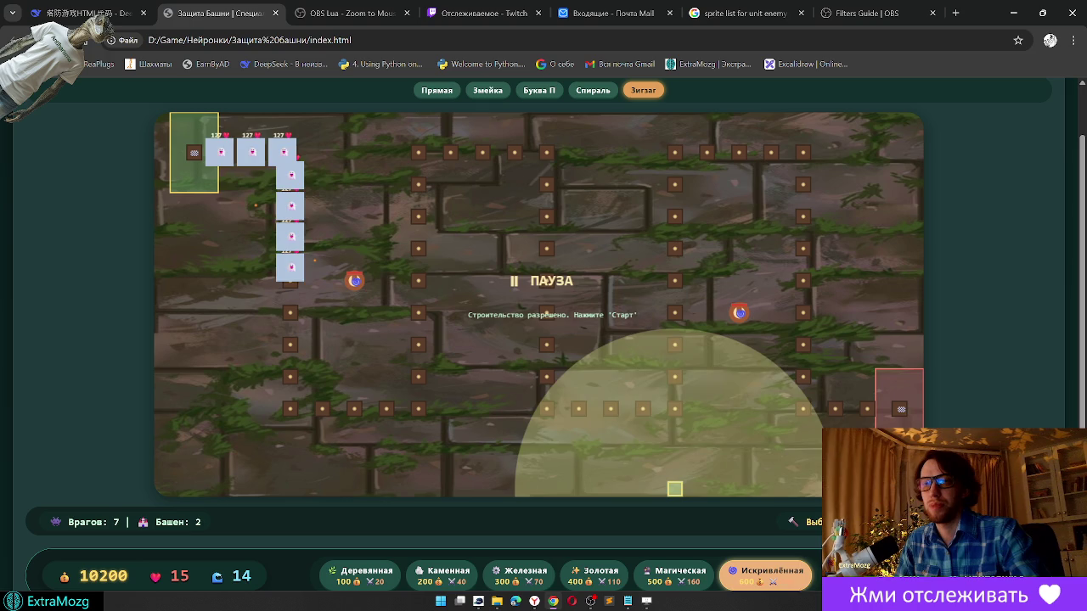
key("F5")
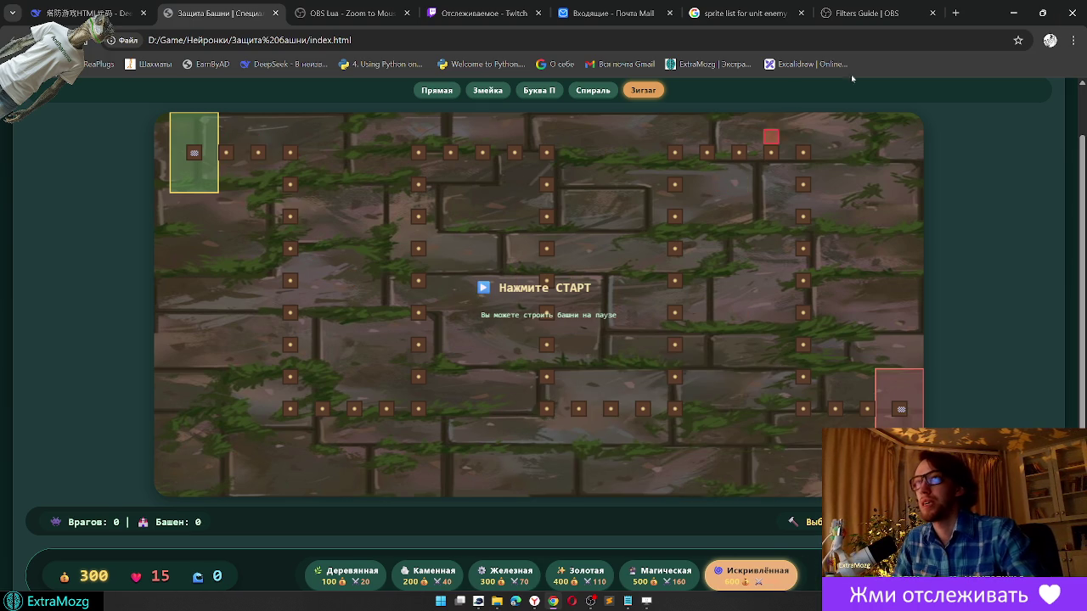
left_click(1014, 13)
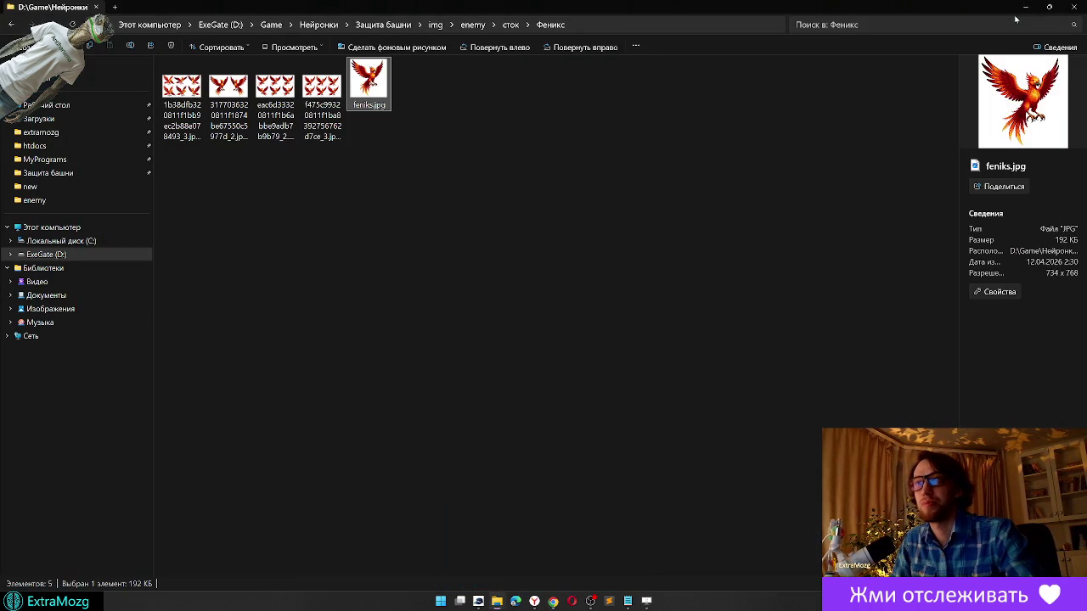
Step: Open begemot-0.png from the сток > Бегемот folder in Paint.NET
left_click(509, 25)
double_click(181, 88)
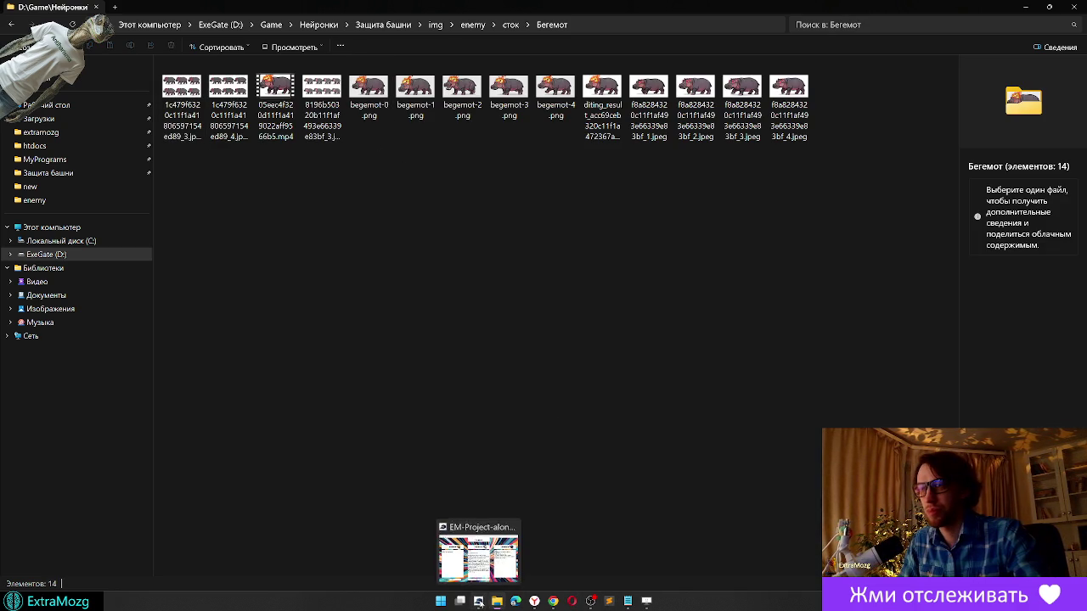
left_click(479, 601)
left_click(479, 601)
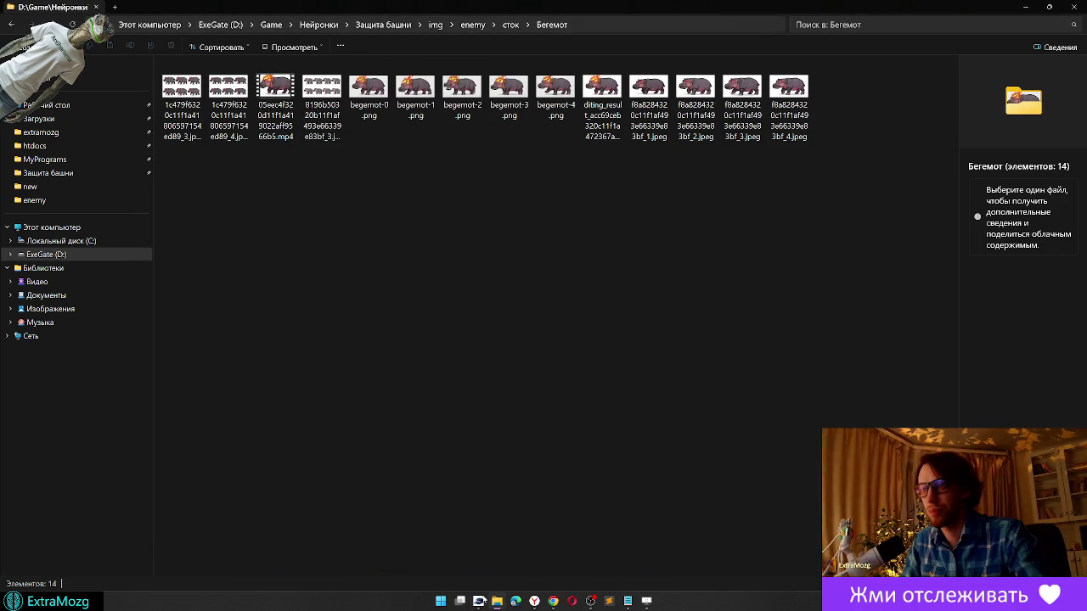
right_click(374, 92)
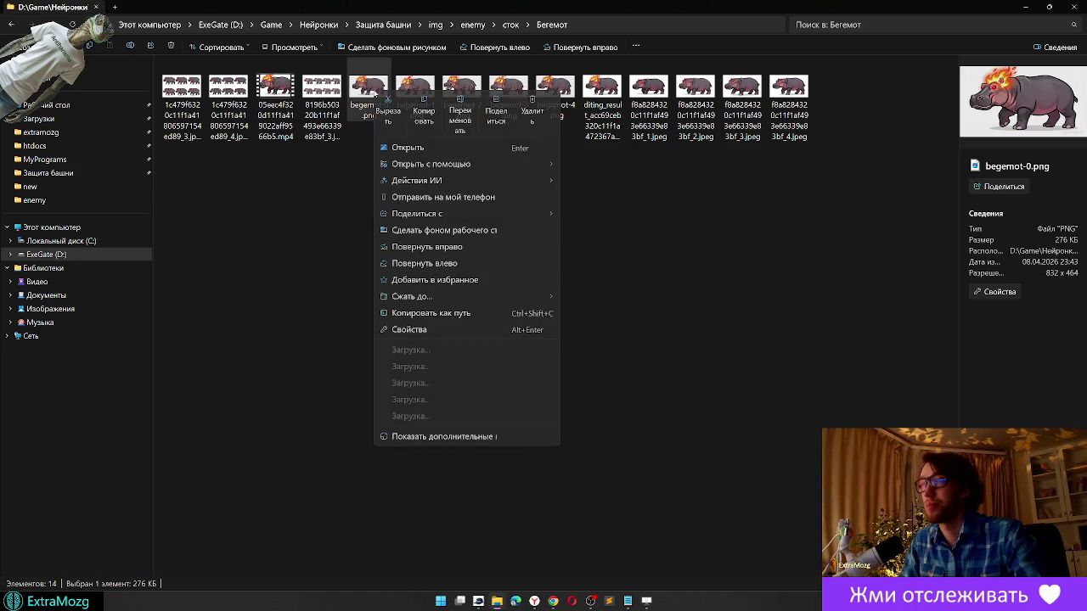
mouse_move(431, 164)
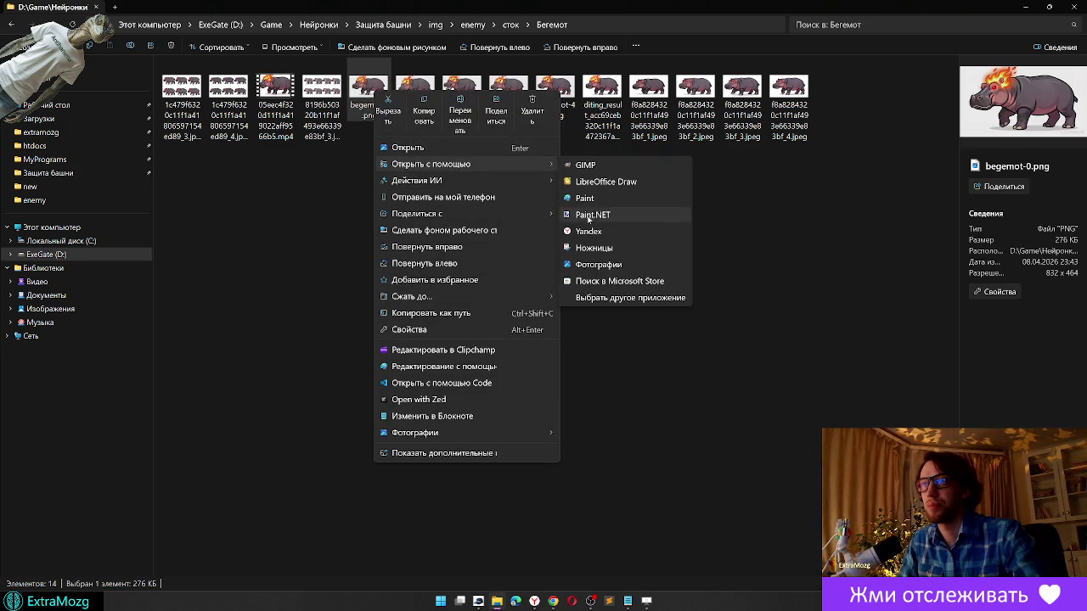
left_click(598, 220)
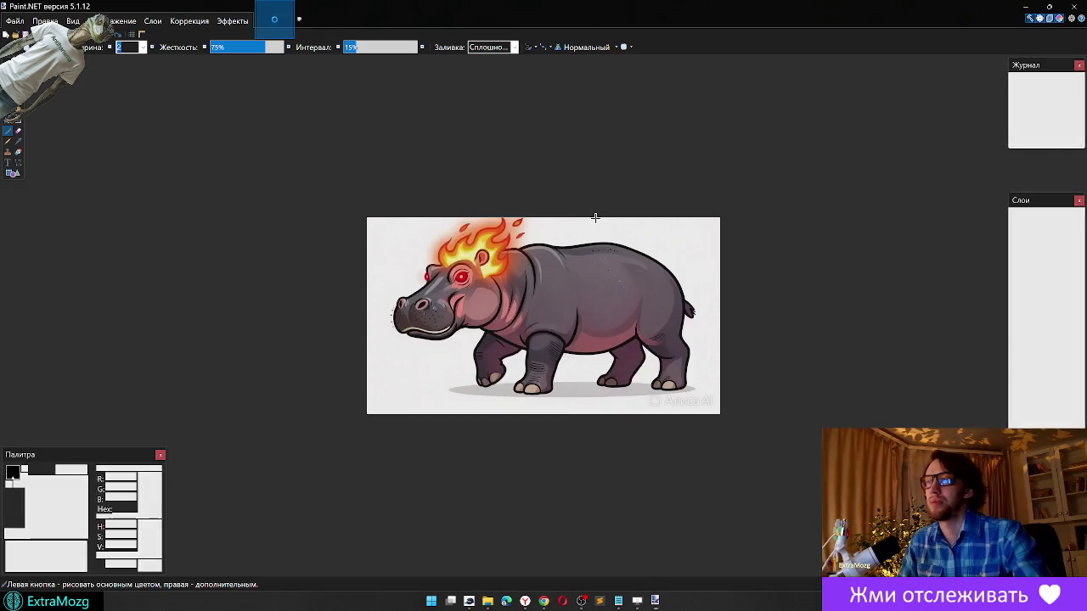
Step: Select begemot-1 through begemot-4 in the Бегемот folder
key("alt+Tab")
left_click(415, 92)
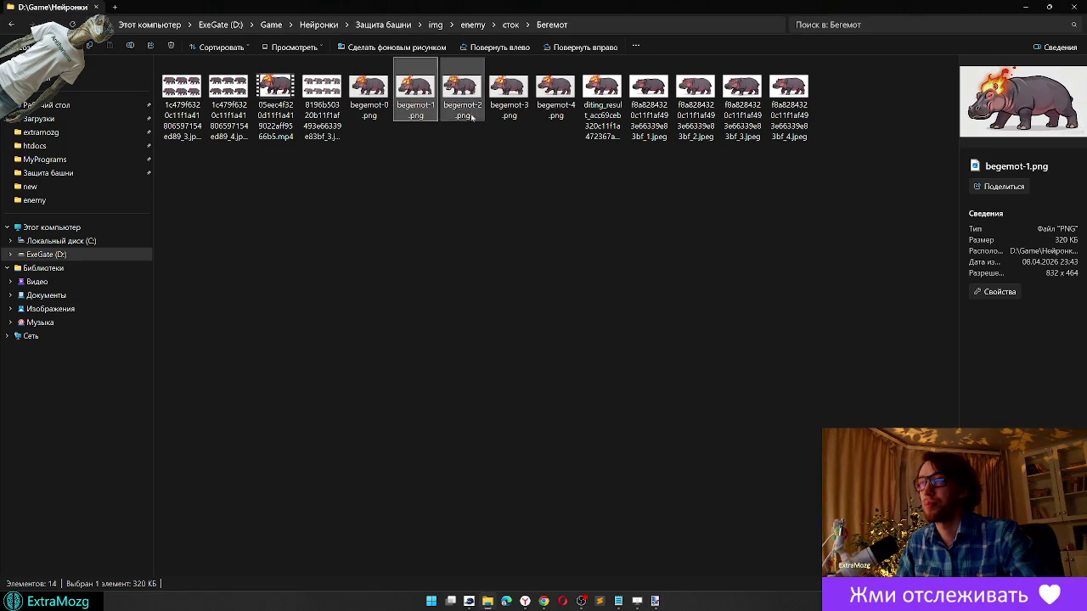
left_click(556, 92, "shift")
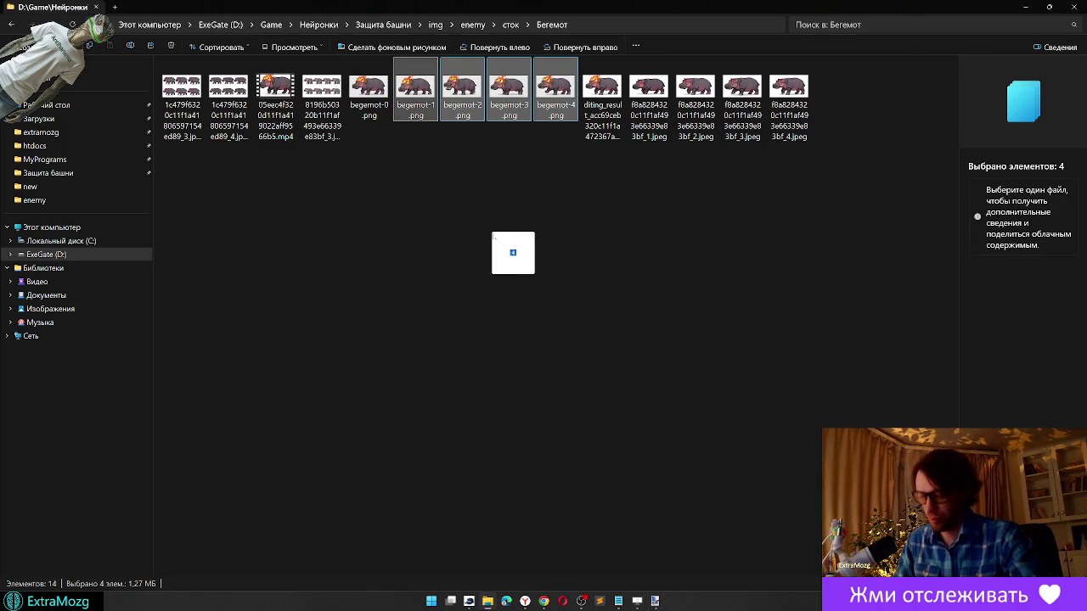
key("alt+Tab")
Step: Open the four dropped hippo frames as separate images and make begemot-4's white background transparent
left_click_drag(500, 244, 501, 255)
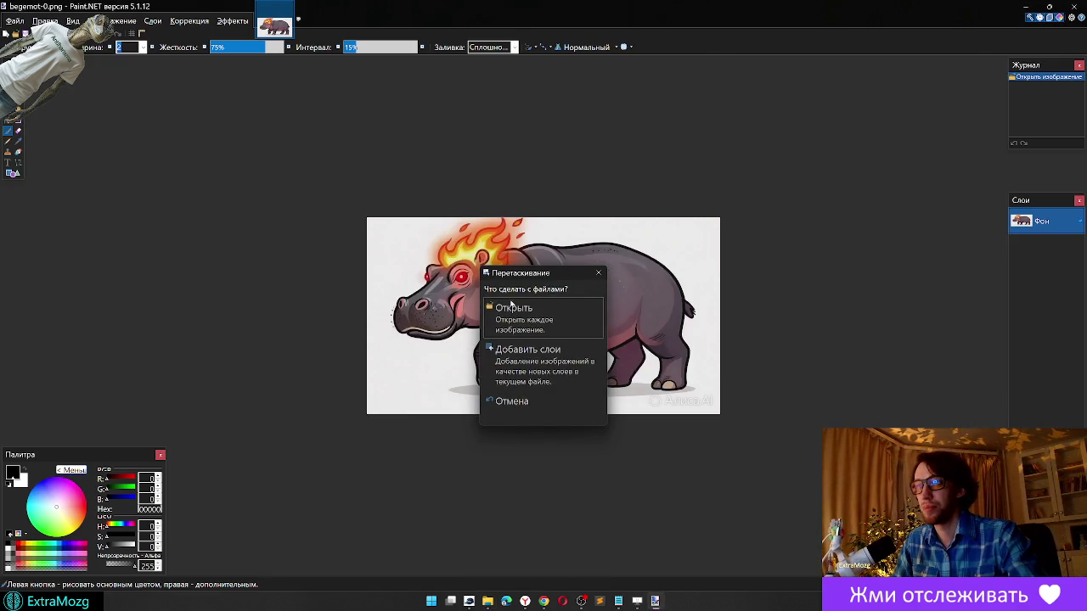
left_click(539, 319)
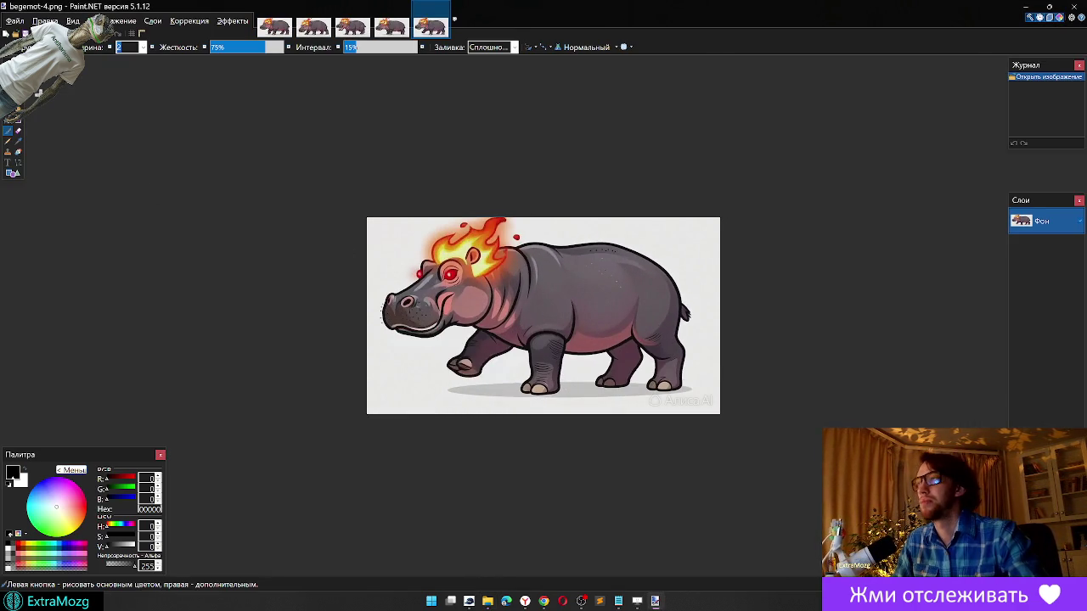
left_click(11, 115)
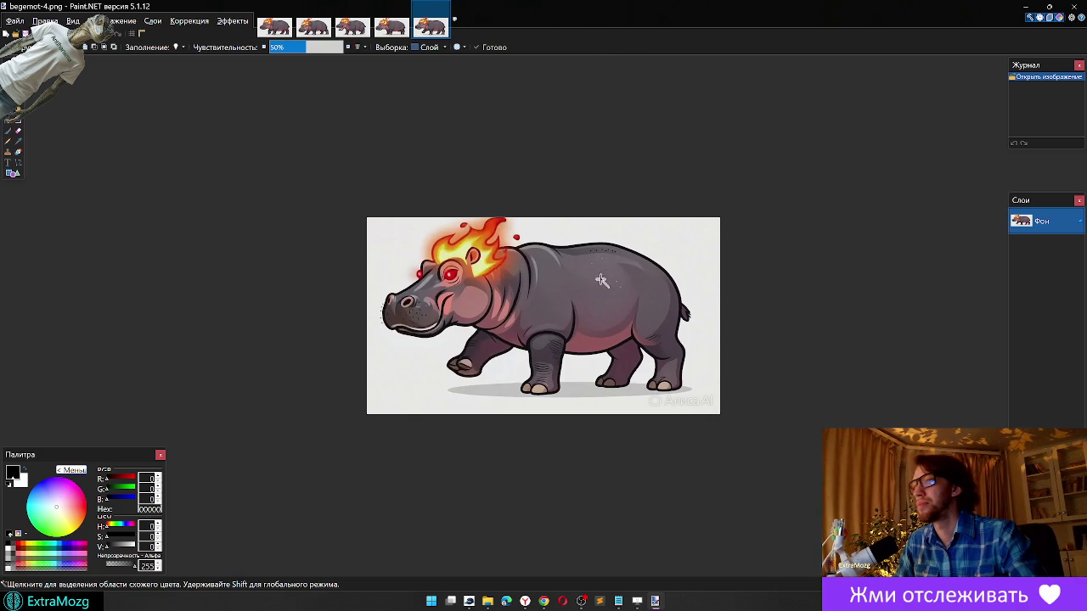
left_click(691, 251)
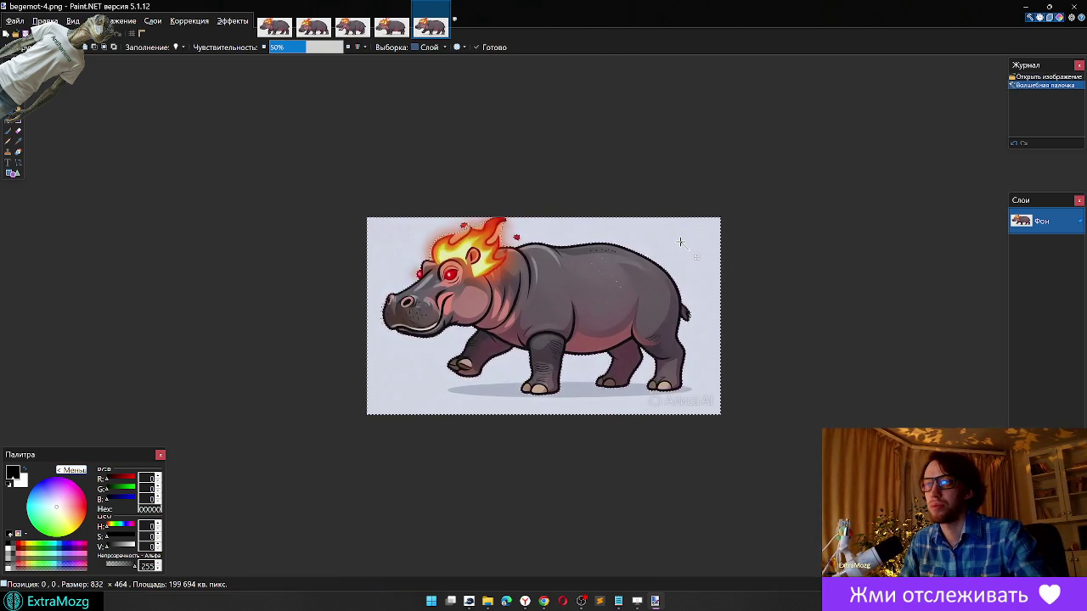
key("Delete")
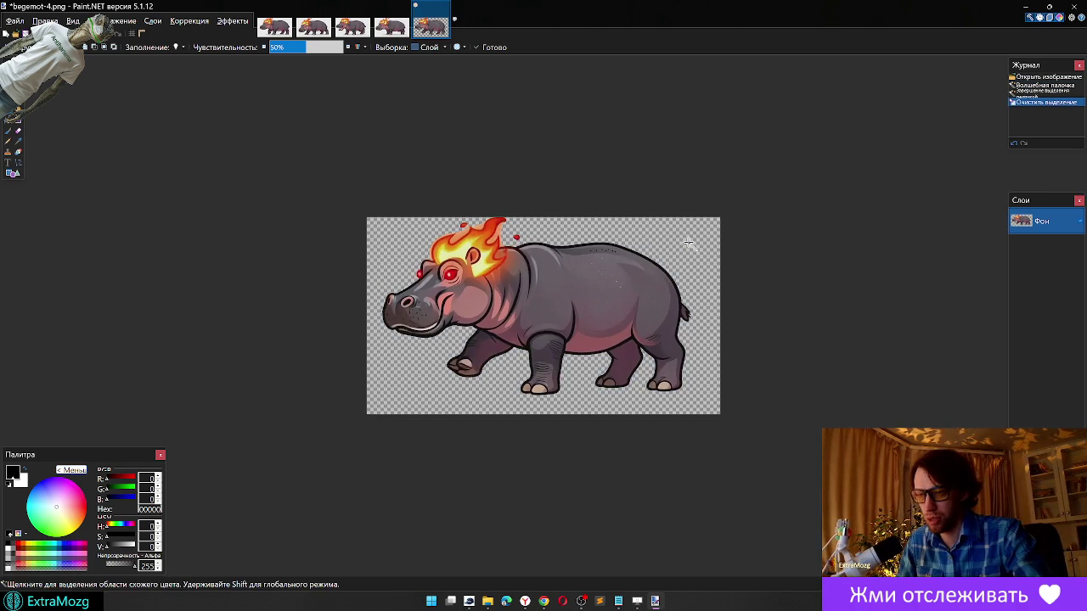
left_click(544, 600)
Step: Read DeepSeek's ENEMY_TYPES reply (44×44 pixels, 4 frames, 0.12 s delay) and return to Paint.NET
left_click(119, 11)
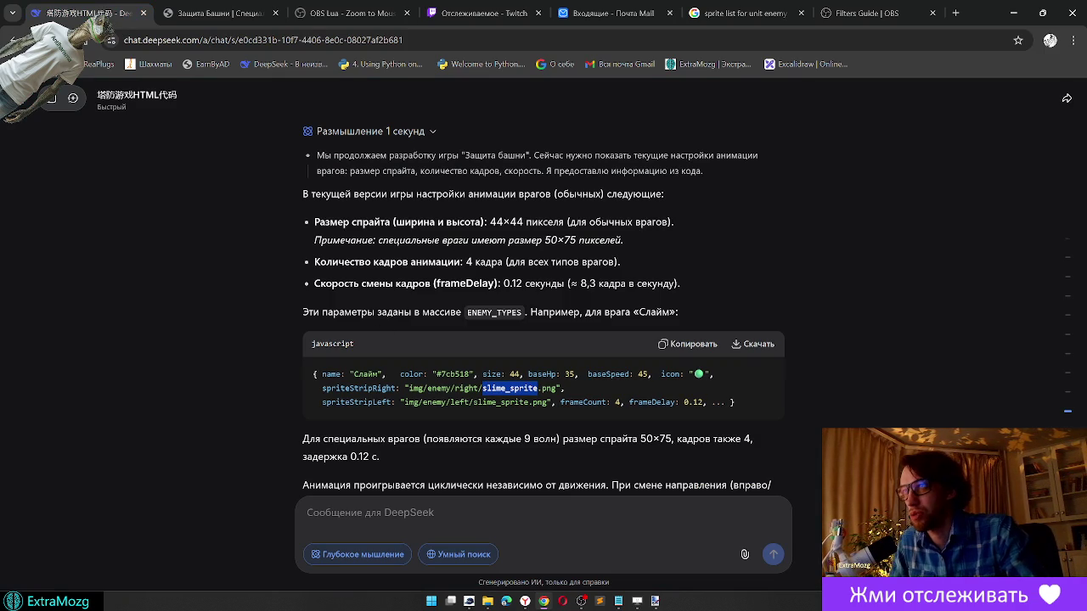
left_click(1013, 13)
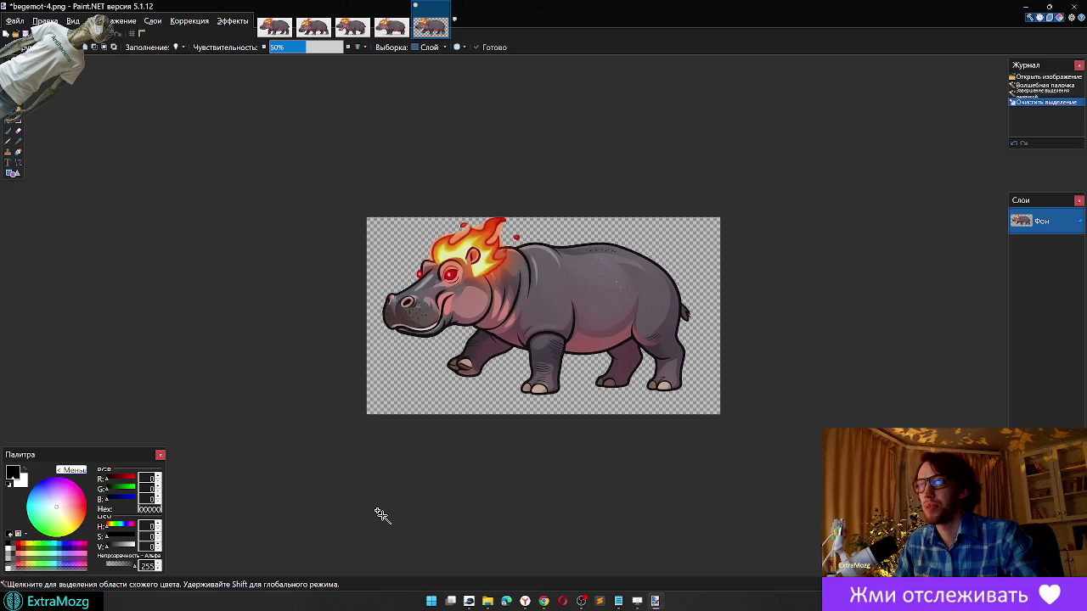
Step: Save begemot-4 as a transparent PNG and close it
key("ctrl+s")
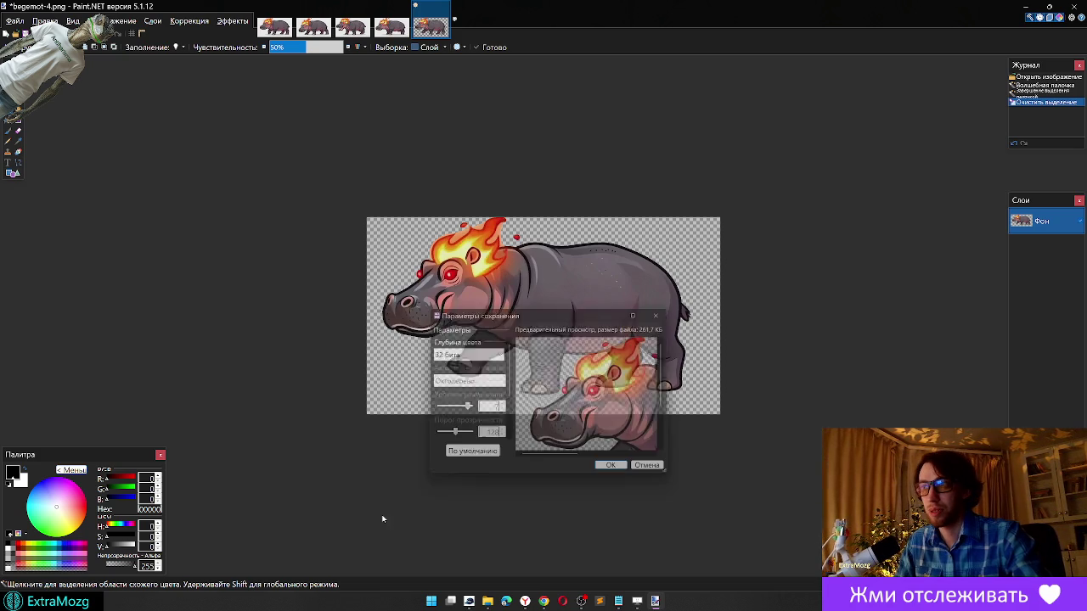
key("Return")
key("ctrl+w")
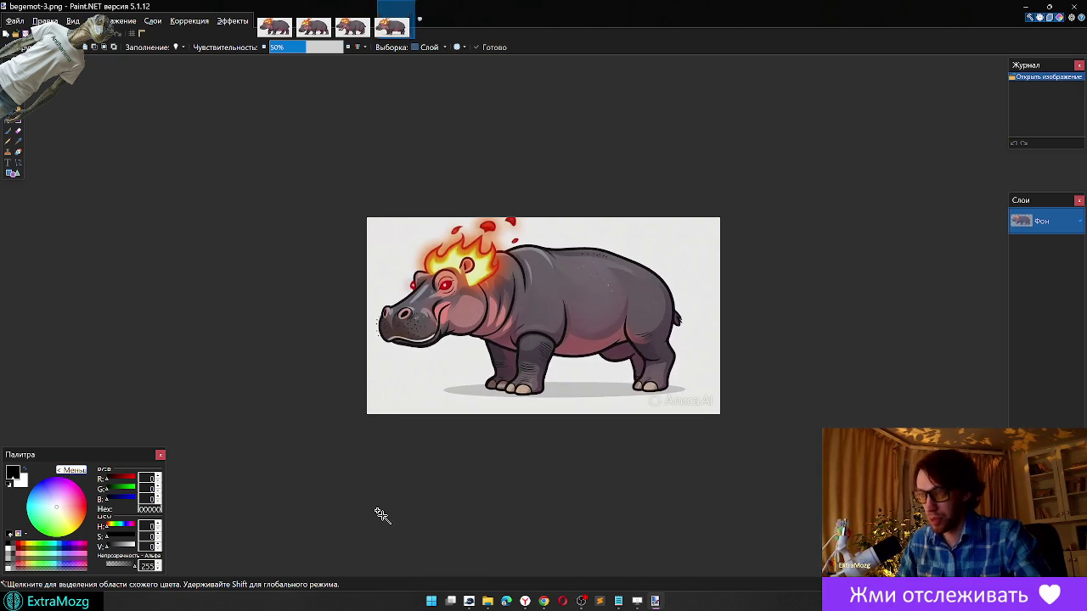
Step: Erase begemot-3's selected background, save it as PNG, and close it
key("Delete")
key("ctrl+d")
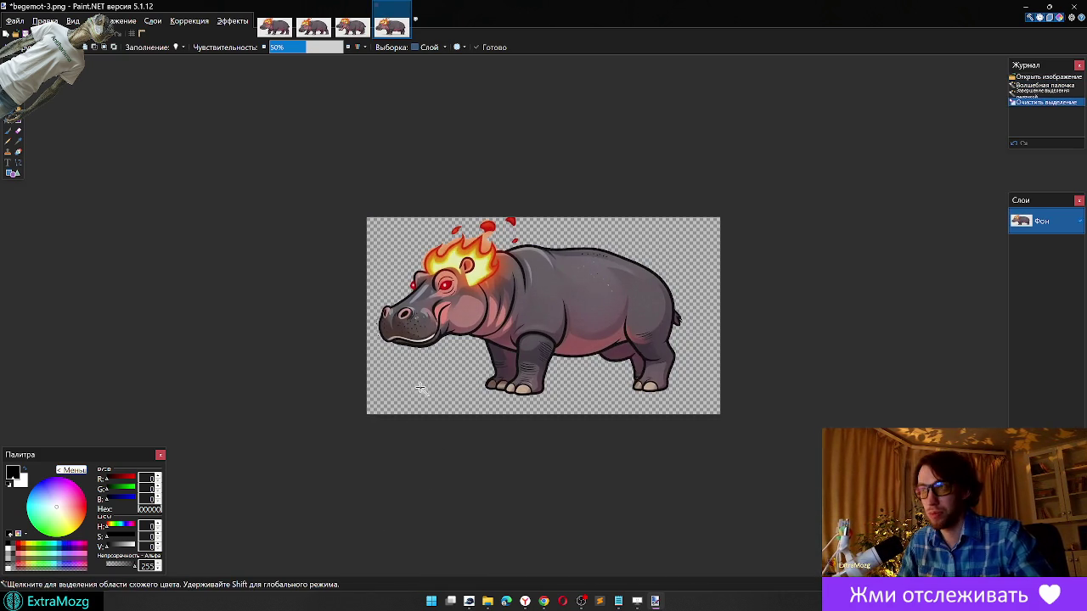
key("ctrl+s")
key("Return")
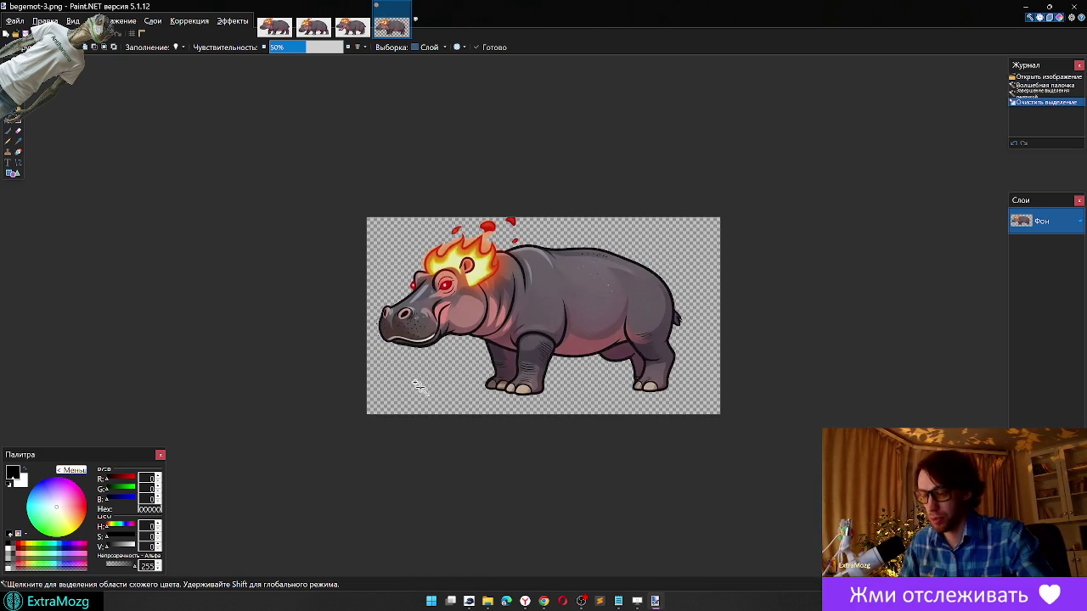
key("ctrl+w")
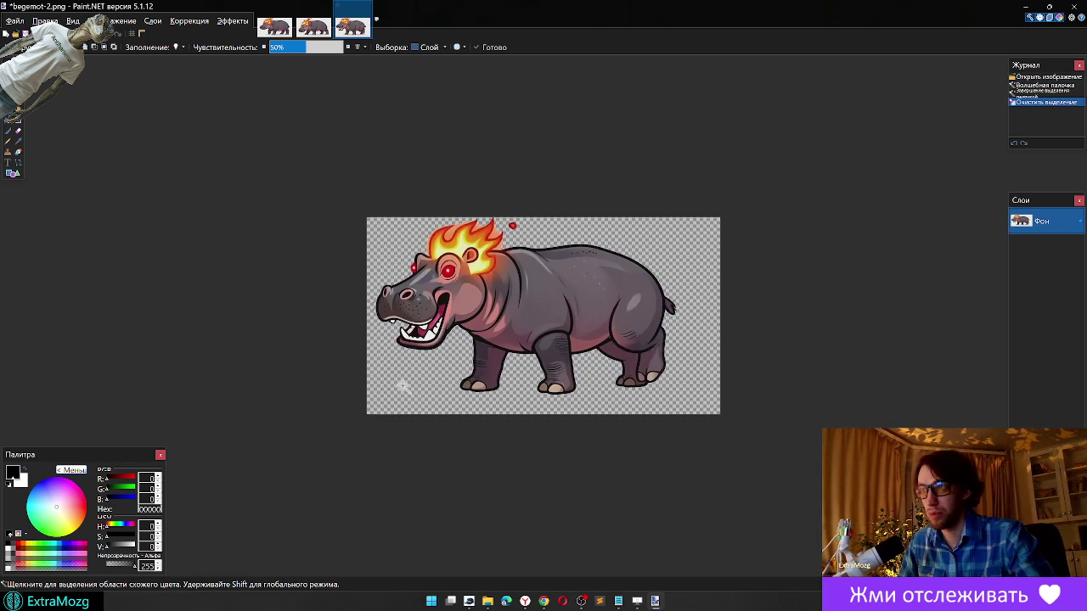
Step: Erase begemot-2's selected background, save it as PNG, and close it
key("Delete")
key("ctrl+d")
key("ctrl+s")
key("Return")
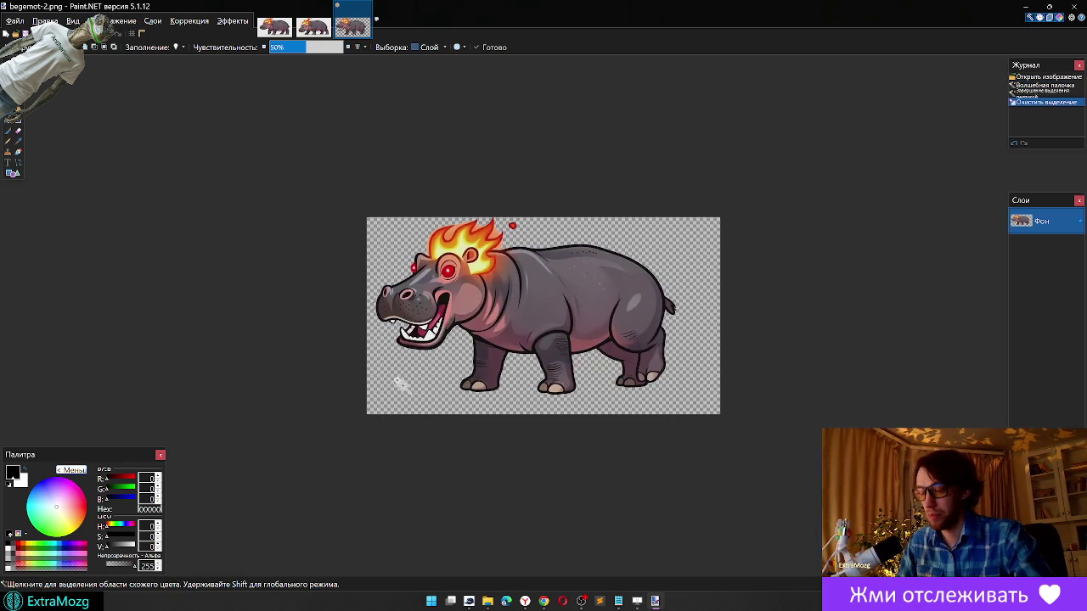
key("ctrl+w")
Step: Wand-delete begemot-1's white background, save it as PNG, and close it
left_click(390, 266)
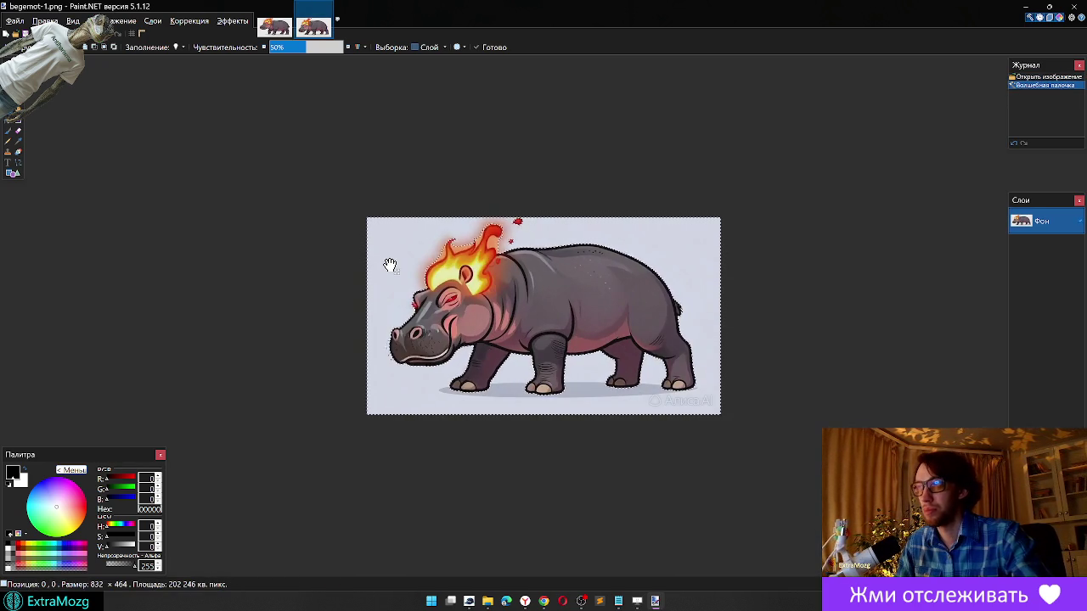
key("Delete")
key("ctrl+d")
key("ctrl+s")
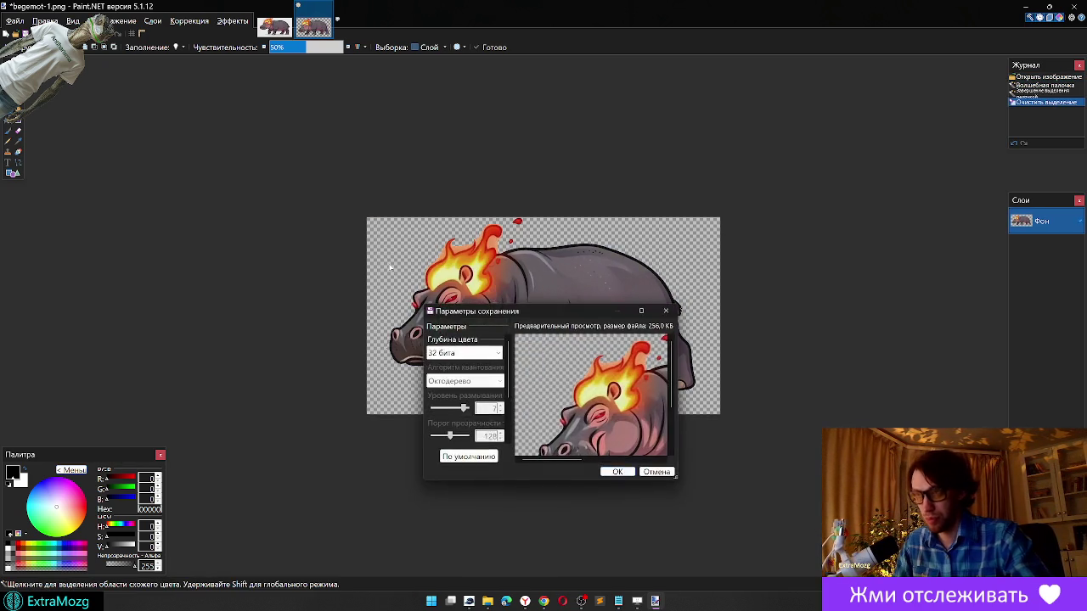
key("Return")
key("ctrl+w")
Step: Wand-delete begemot-0's white background, save it as PNG, and close it
left_click(394, 236)
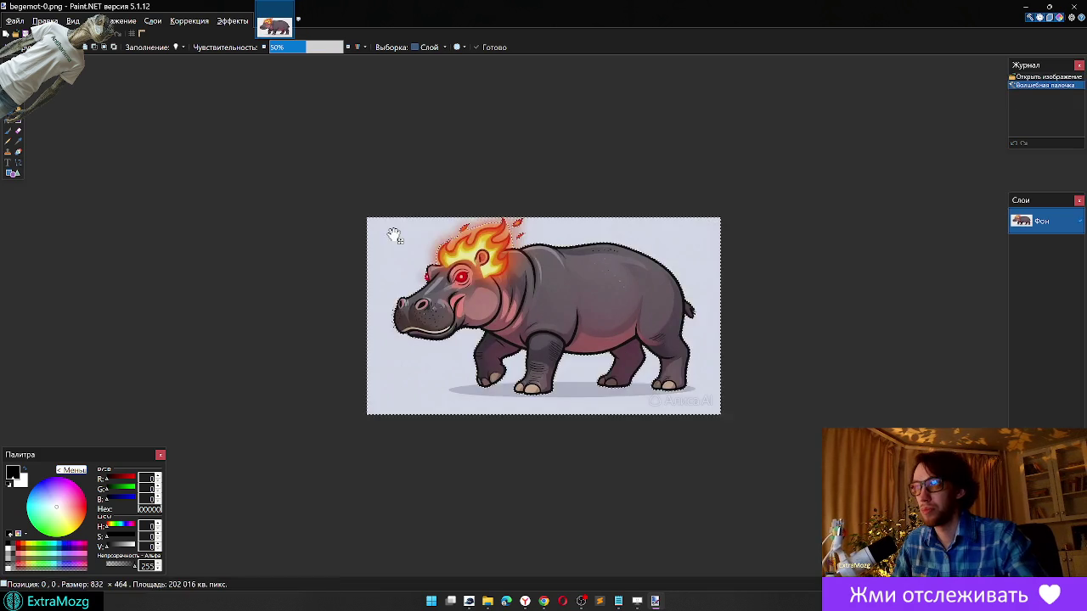
key("Delete")
key("ctrl+d")
key("ctrl+s")
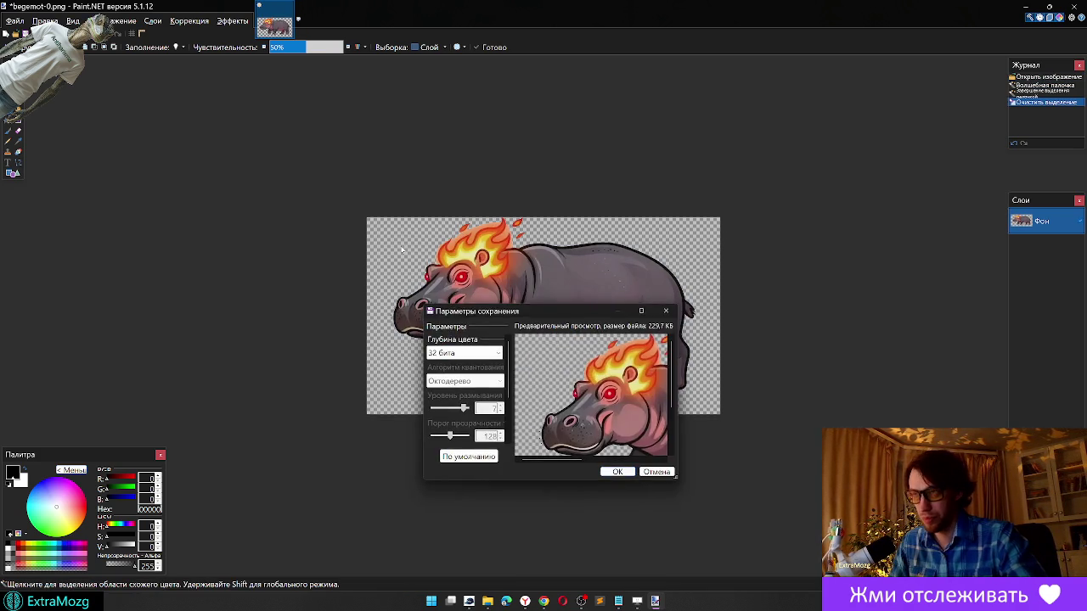
key("Return")
key("ctrl+w")
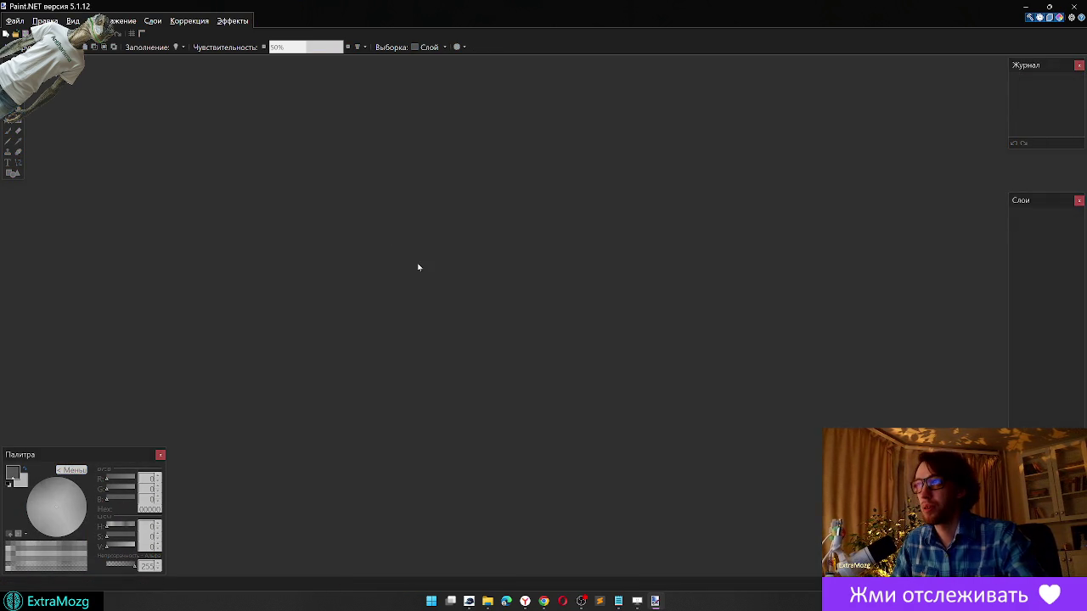
key("alt+Tab")
key("alt+Tab")
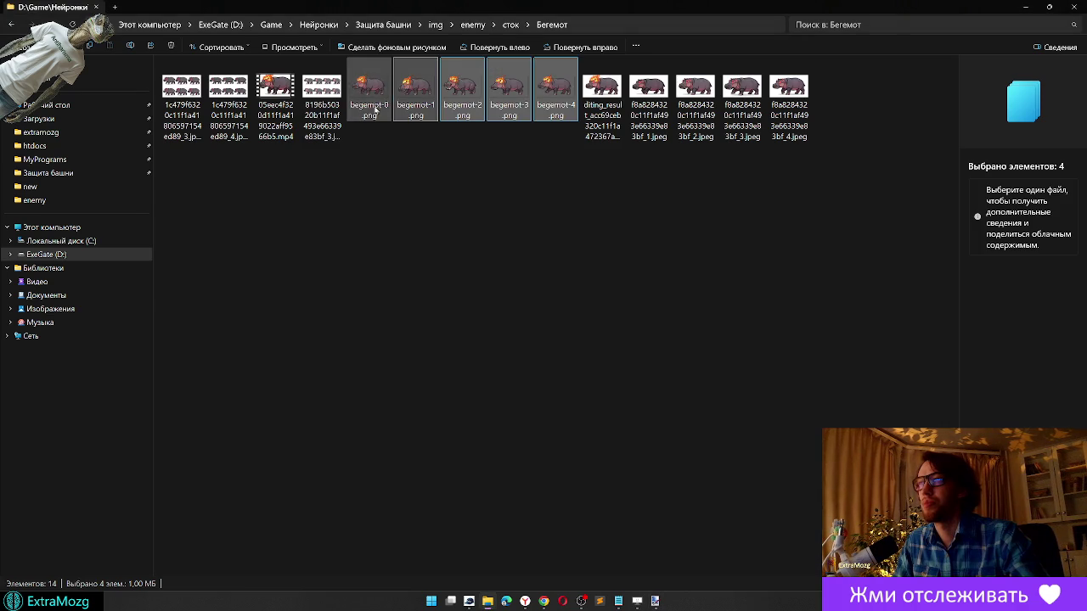
Step: Drop golem_sprite-0 through golem_sprite-9 from the Голем folder into Paint.NET as separate images
left_click(371, 108)
left_click(519, 287)
key("alt+Up")
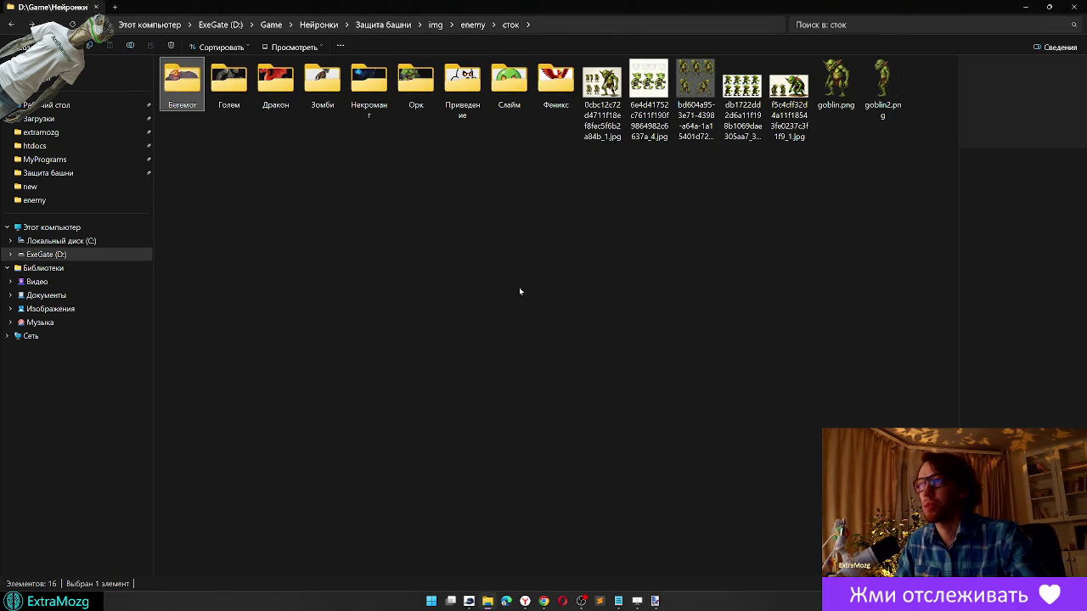
double_click(237, 83)
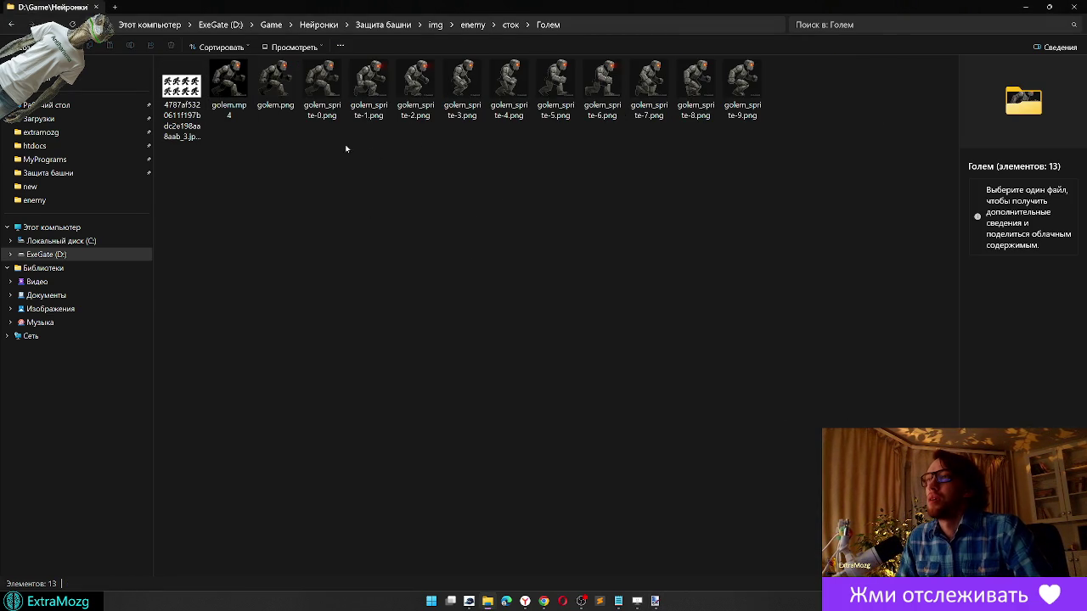
left_click(322, 85)
left_click(739, 75, "shift")
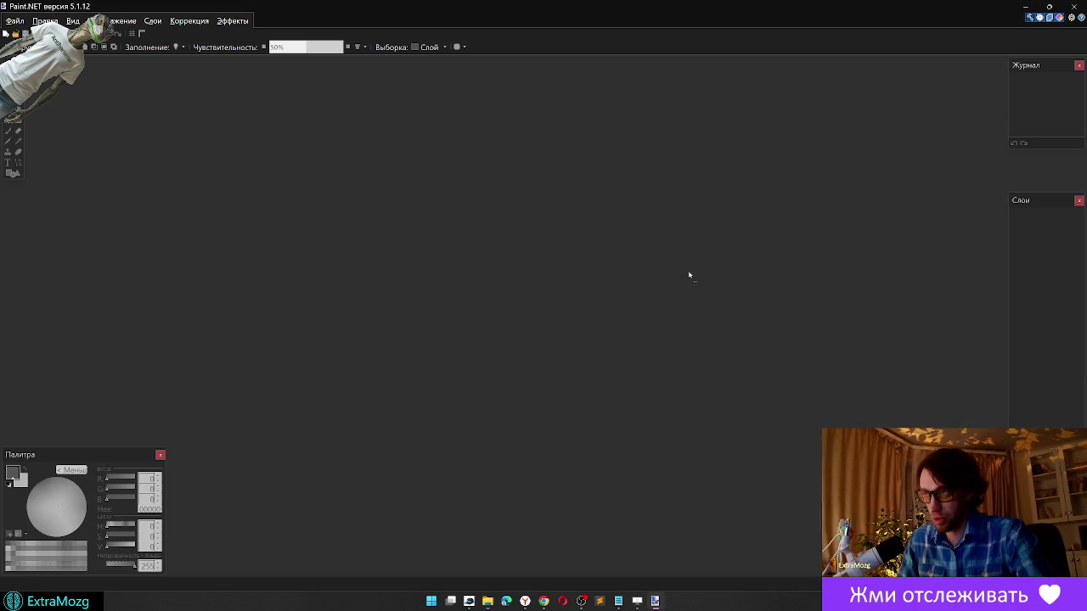
left_click_drag(739, 75, 546, 245)
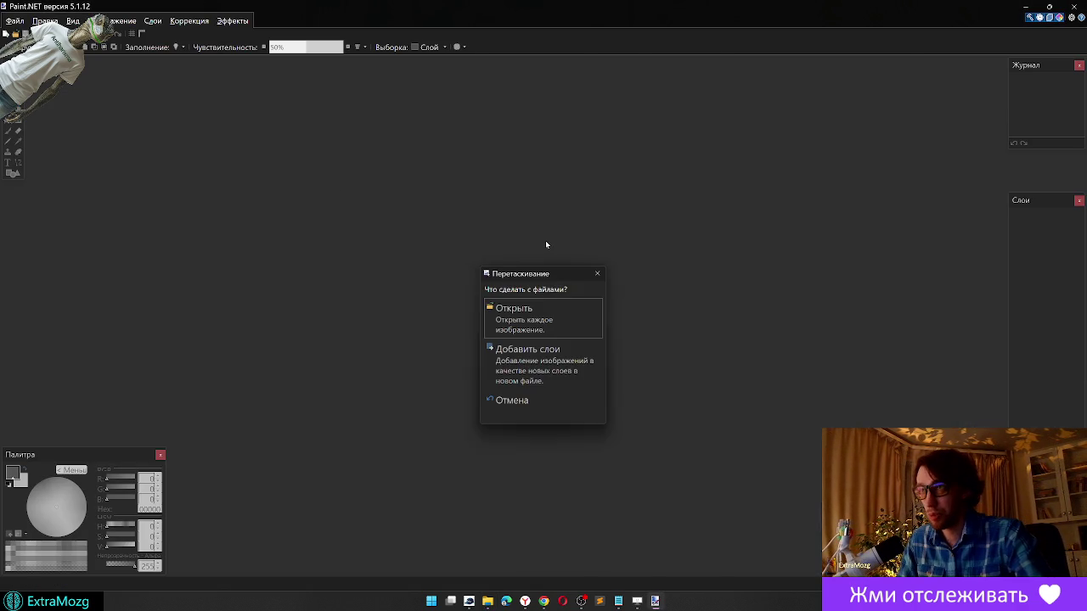
left_click(528, 316)
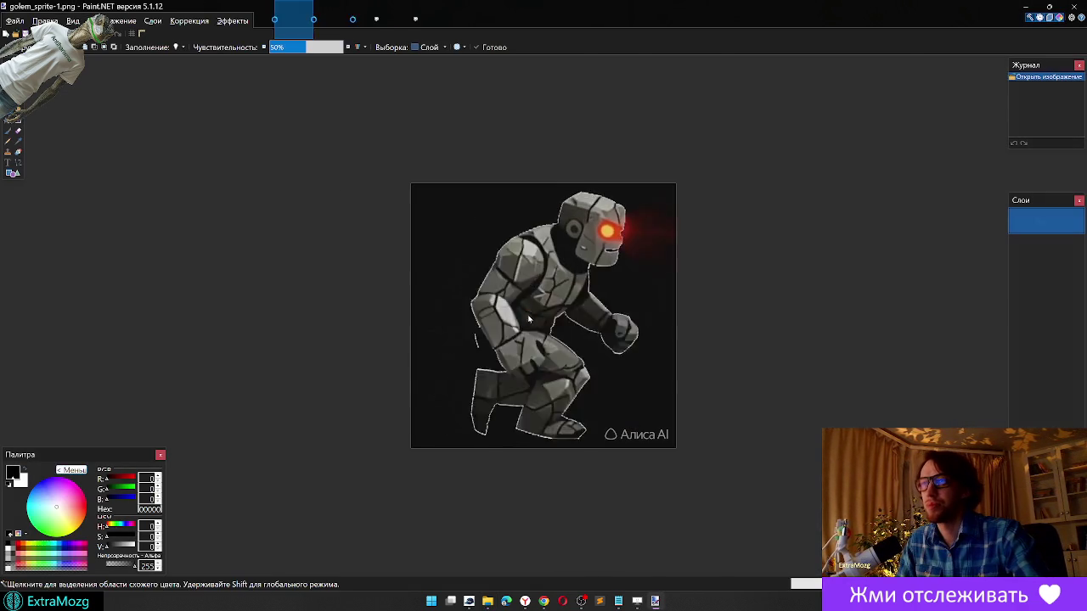
Step: Try erasing golem_sprite-8's black background at 50% tolerance, then undo it
left_click(446, 235)
key("Delete")
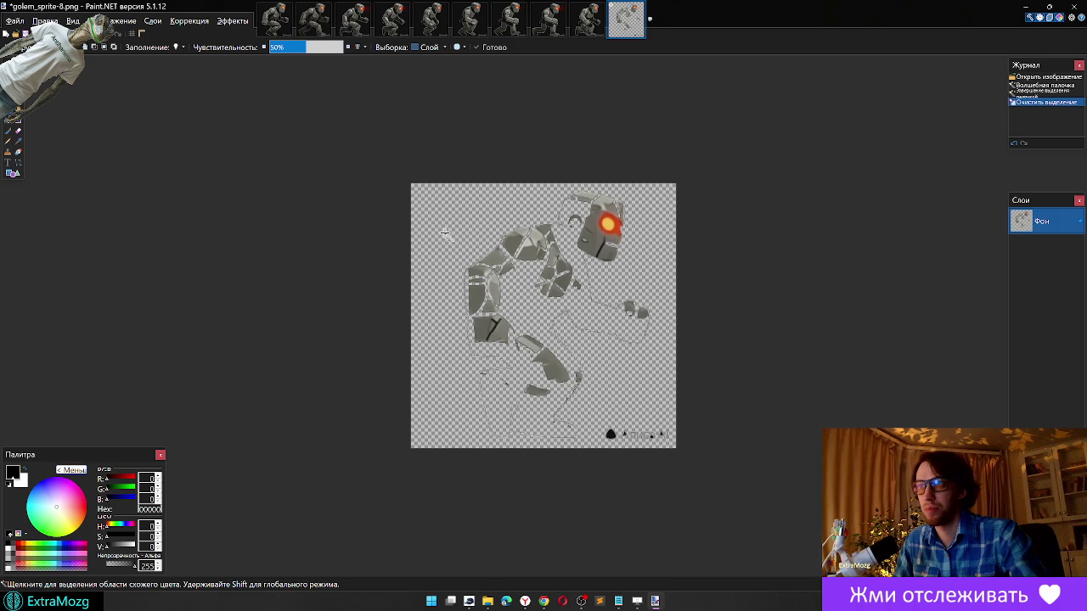
key("ctrl+z")
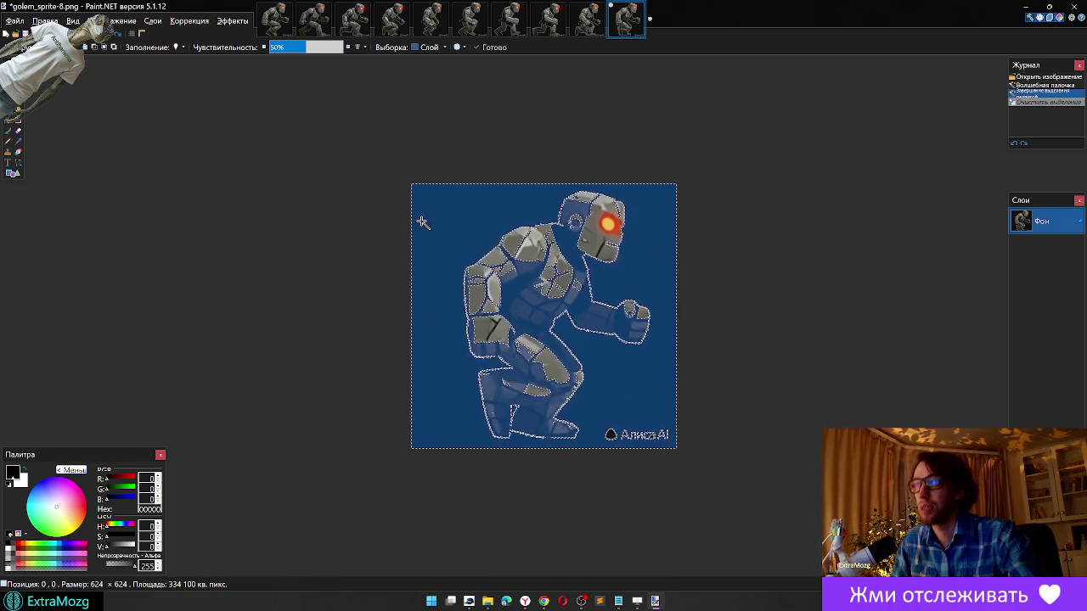
key("ctrl+z")
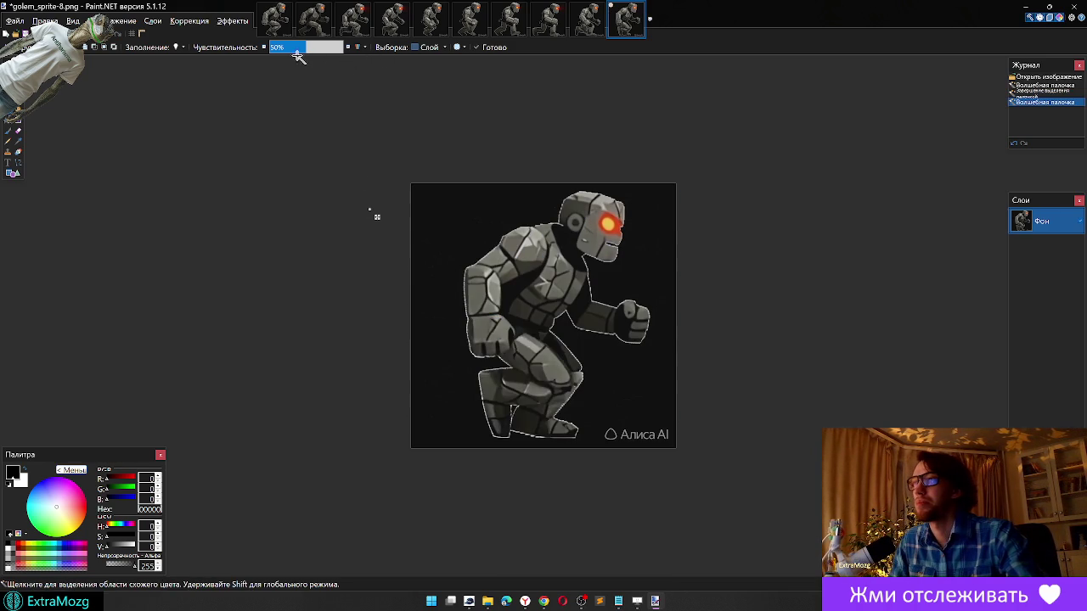
Step: Set Magic Wand tolerance to 20% and erase golem_sprite-8's dark background
left_click(280, 53)
left_click(445, 213)
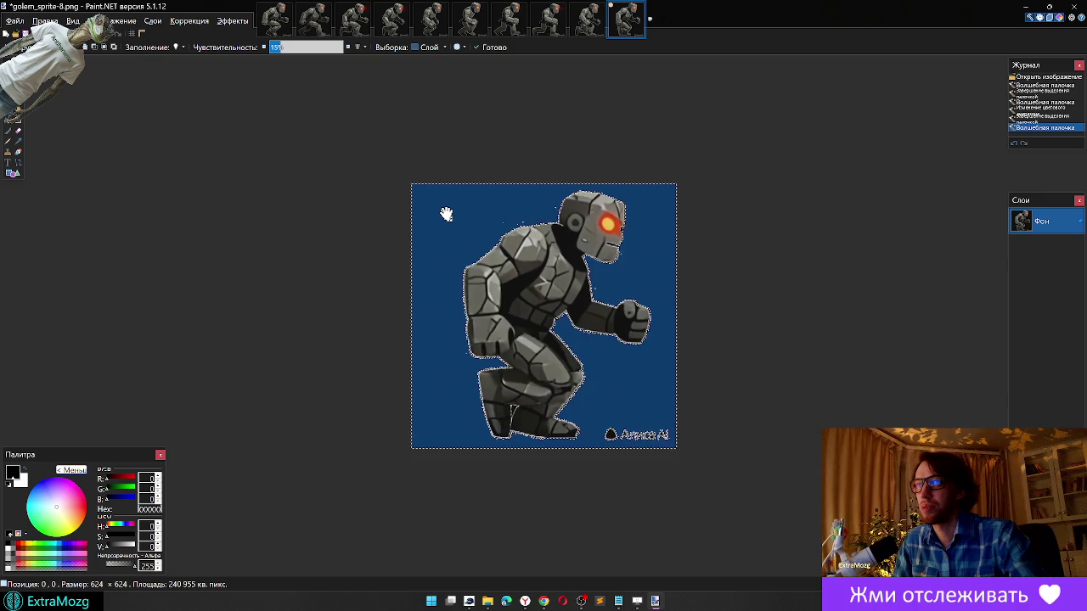
left_click(348, 47)
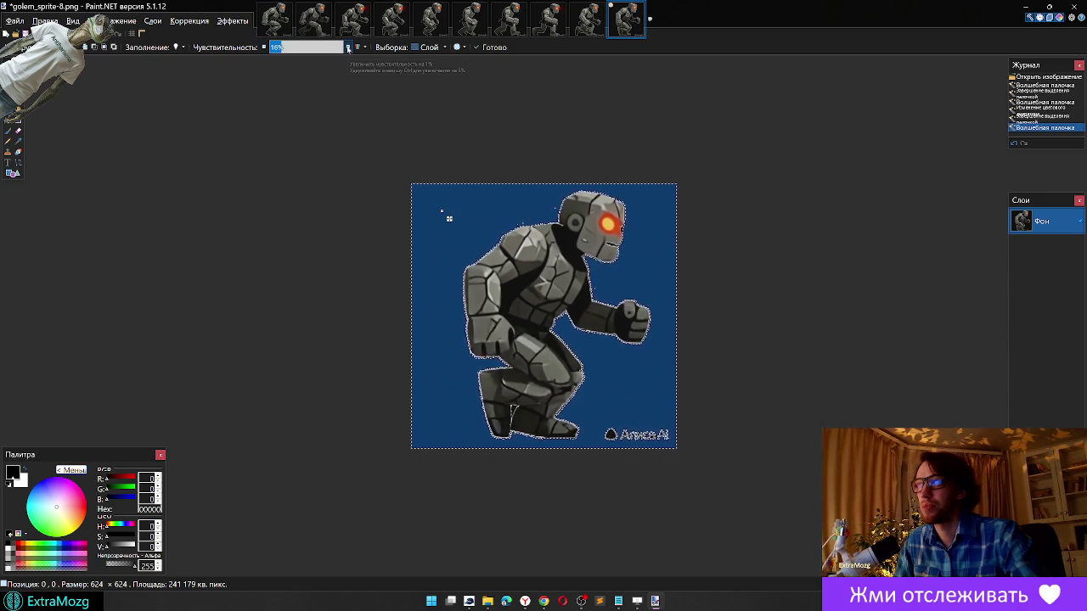
left_click(348, 48)
left_click(347, 47)
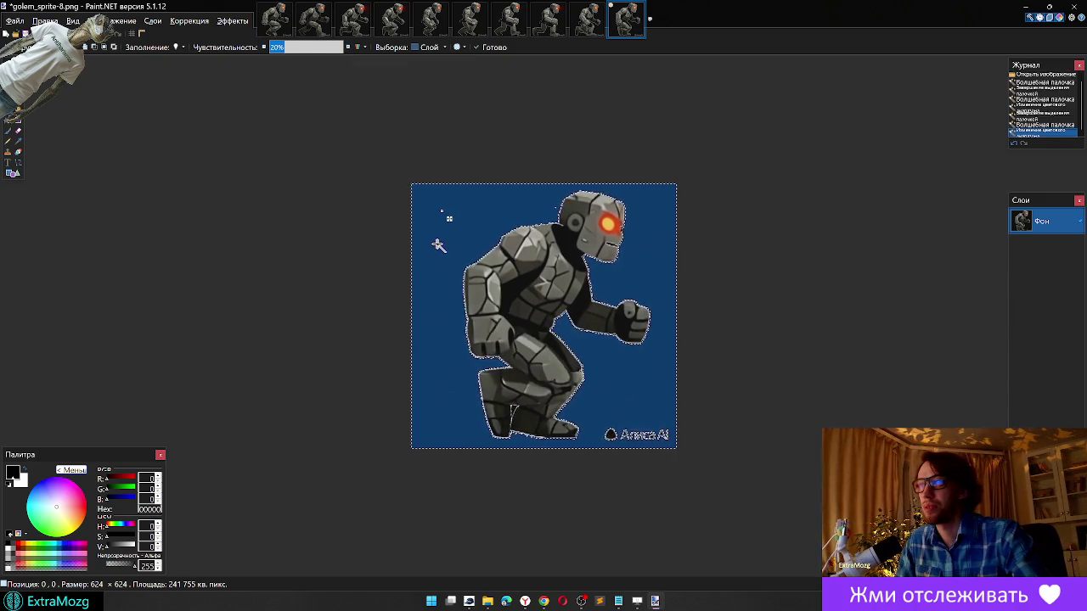
left_click(439, 247)
left_click(444, 247)
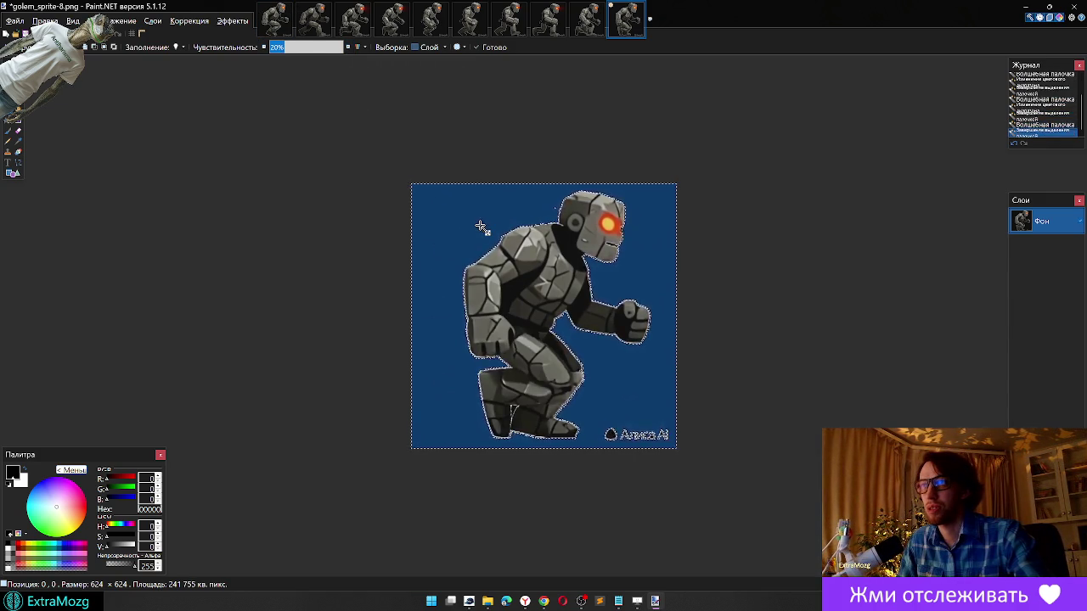
key("Delete")
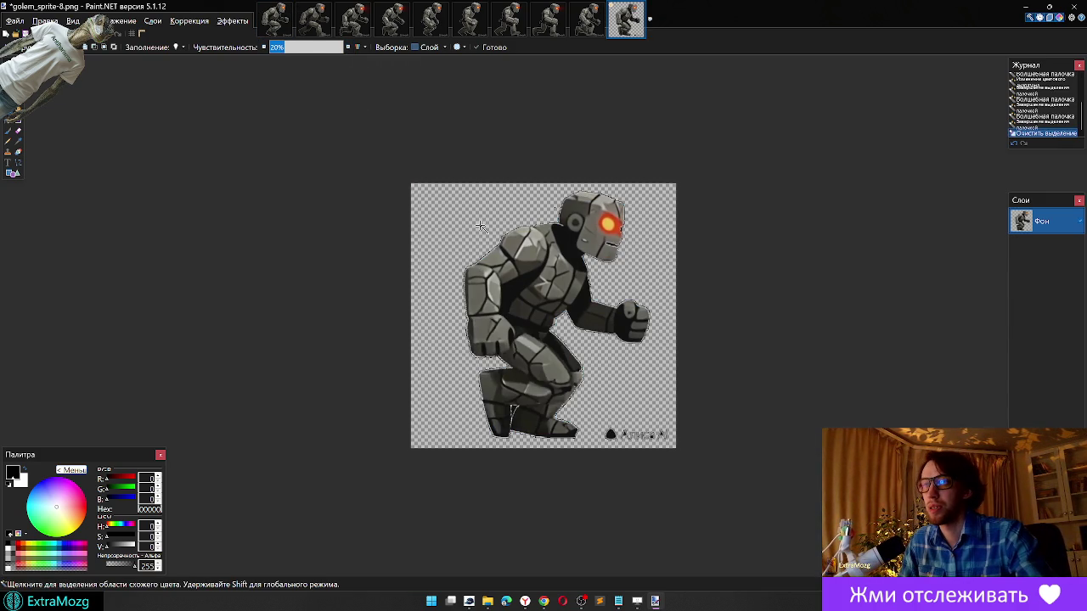
Step: Erase golem_sprite-9's dark background at 20% tolerance
left_click(275, 19)
left_click(446, 226)
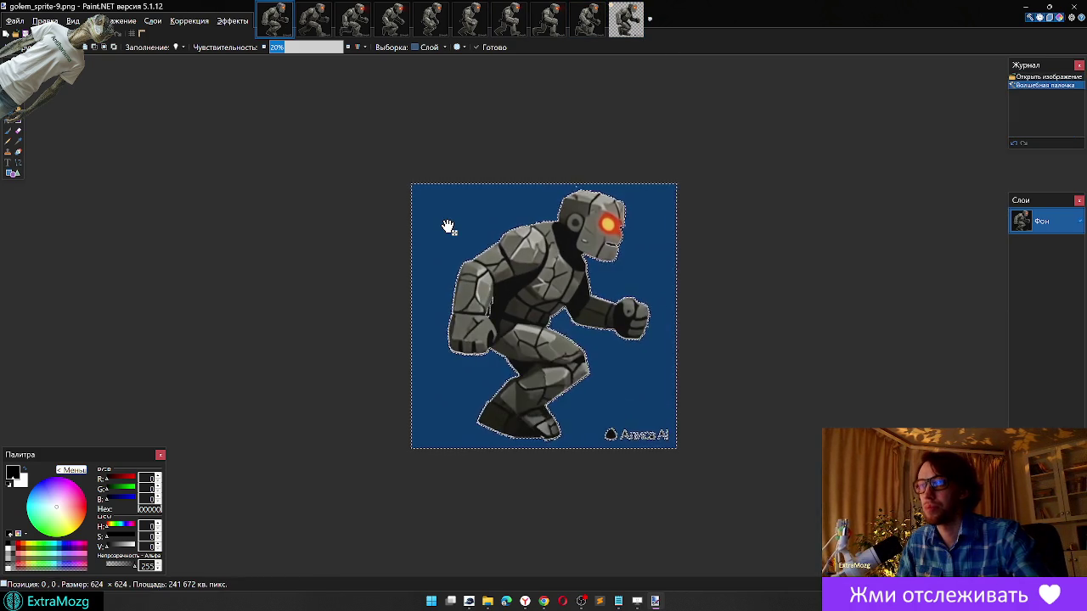
key("Delete")
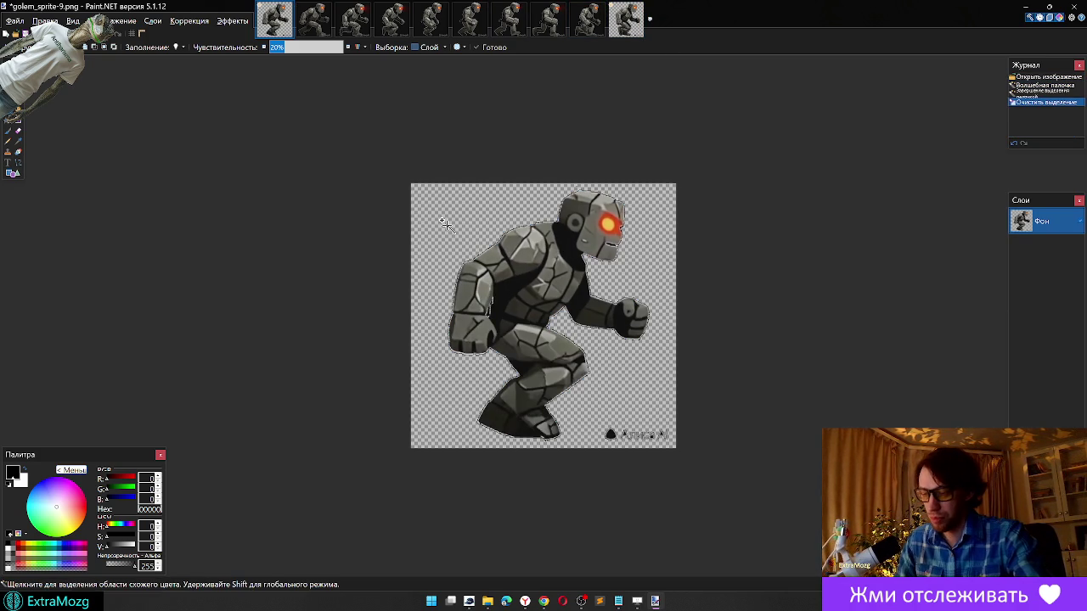
Step: Set the Magic Wand to about 15% and erase golem_sprite-0's background
left_click(313, 19)
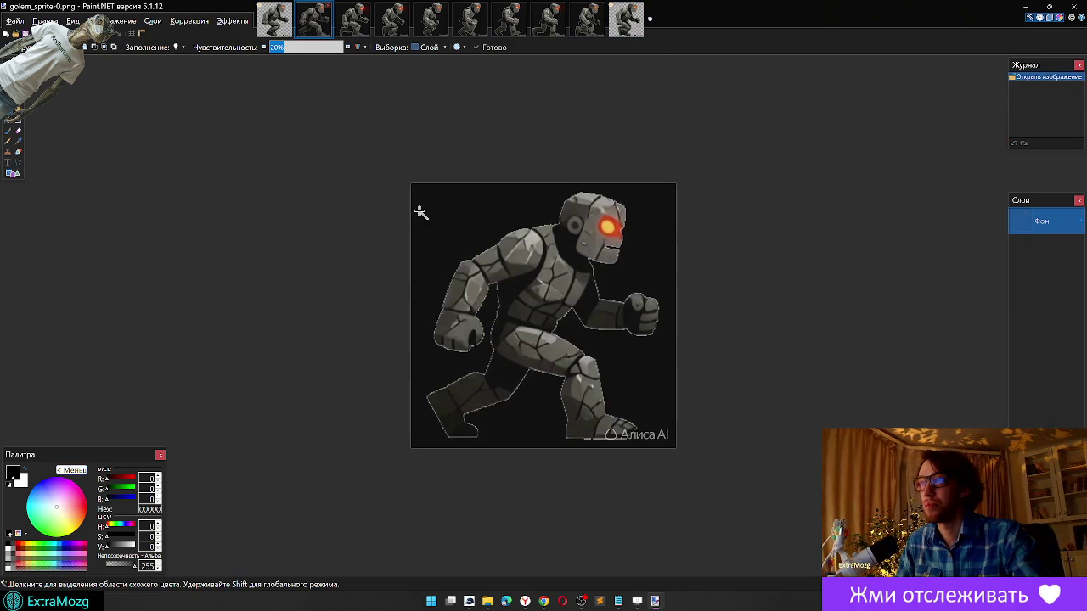
left_click(440, 234)
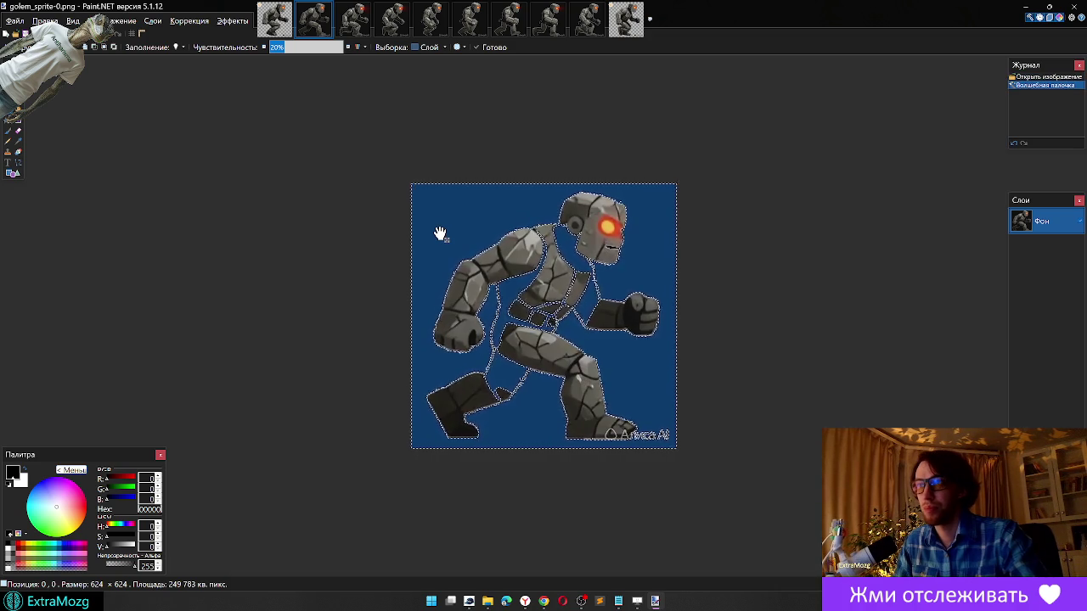
left_click(274, 18)
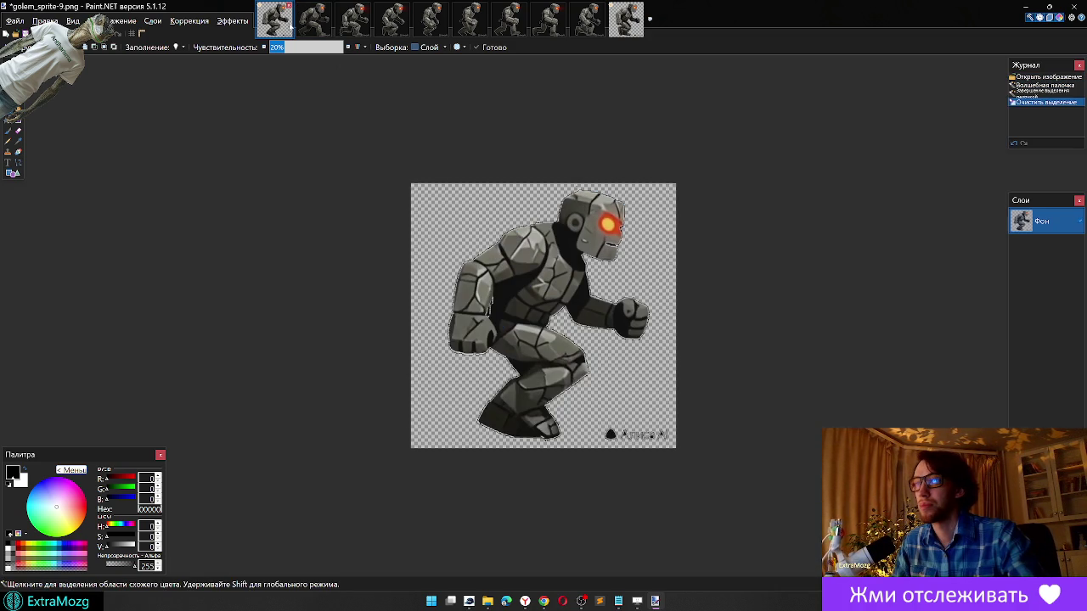
left_click(313, 19)
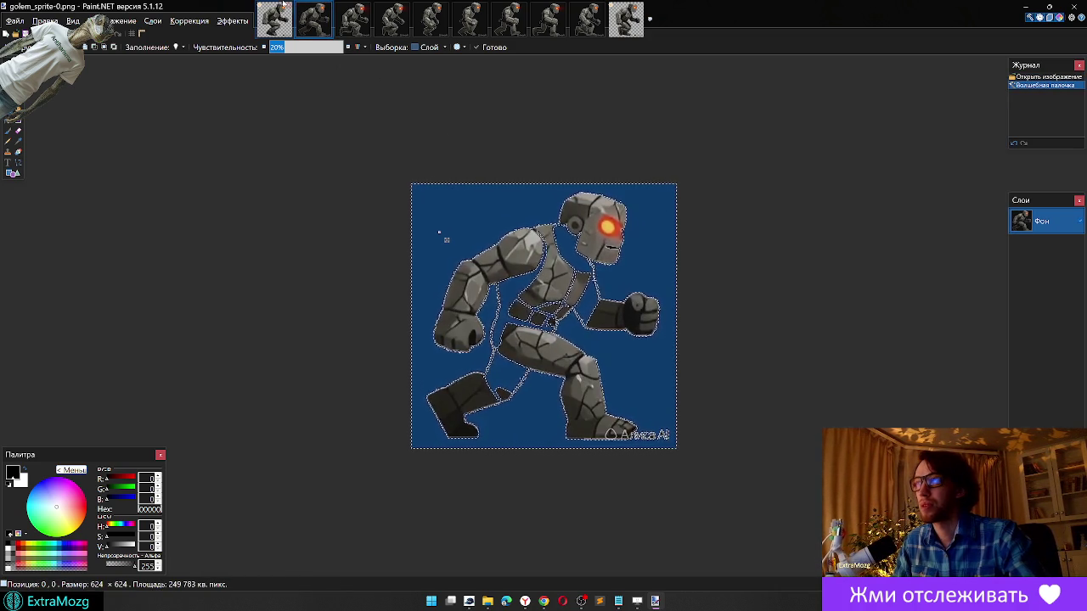
left_click(265, 47)
left_click(265, 47)
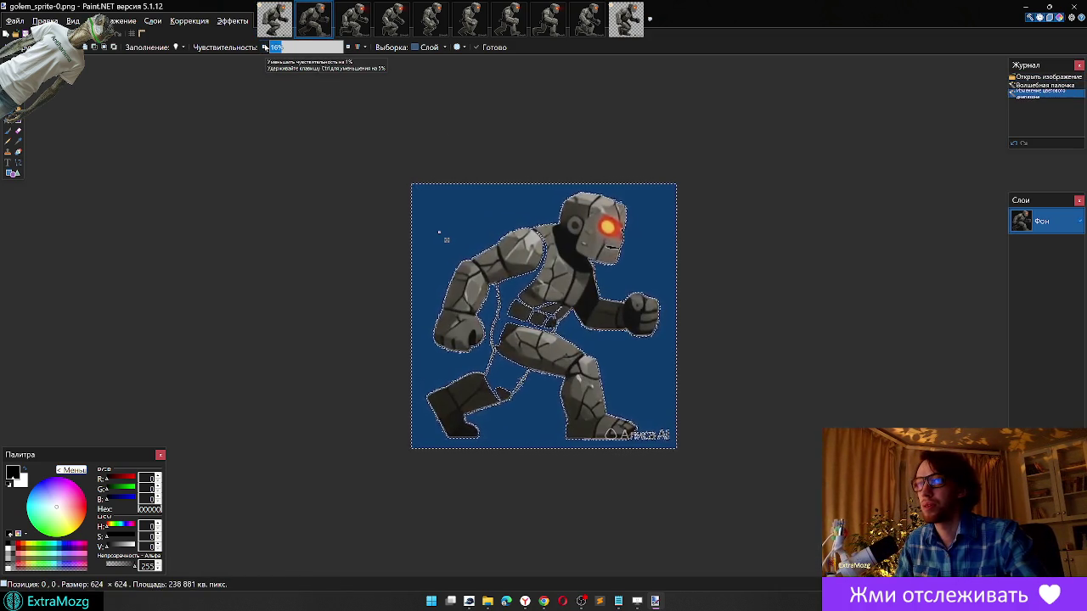
left_click(265, 47)
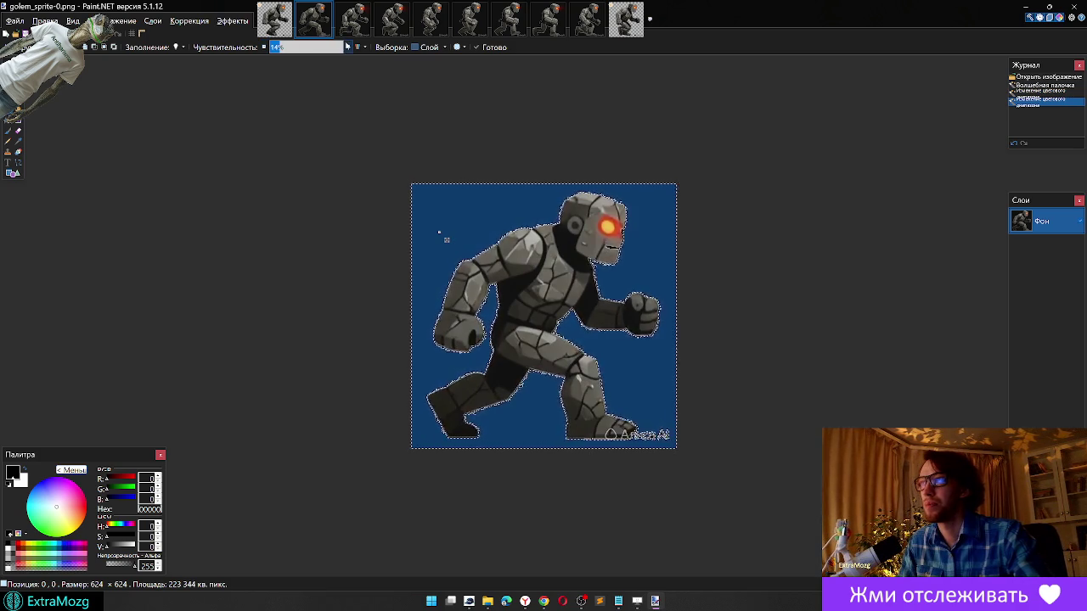
left_click(348, 47)
left_click(460, 218)
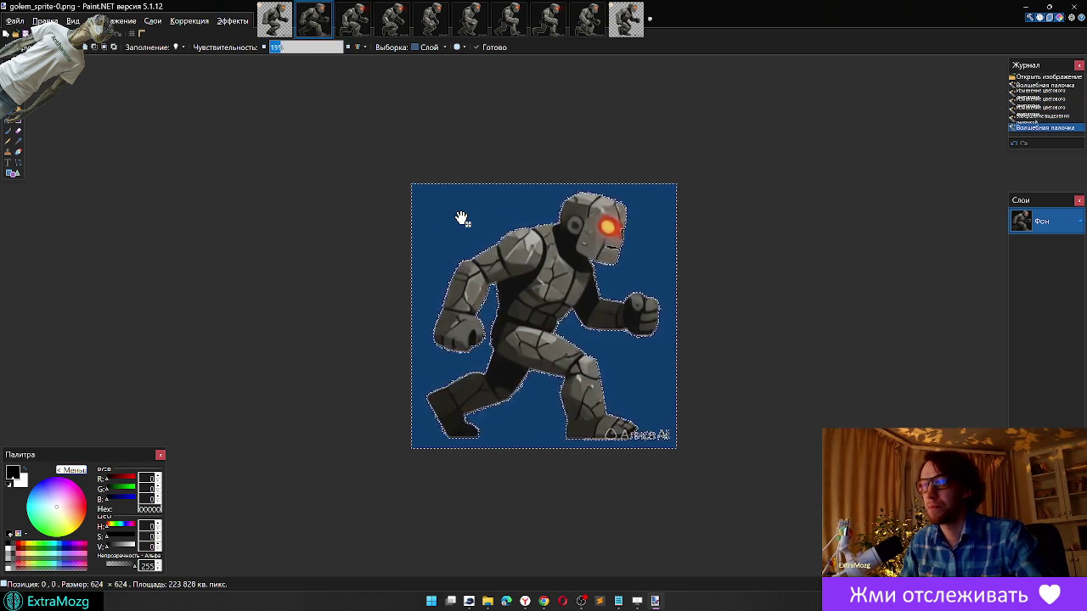
key("Delete")
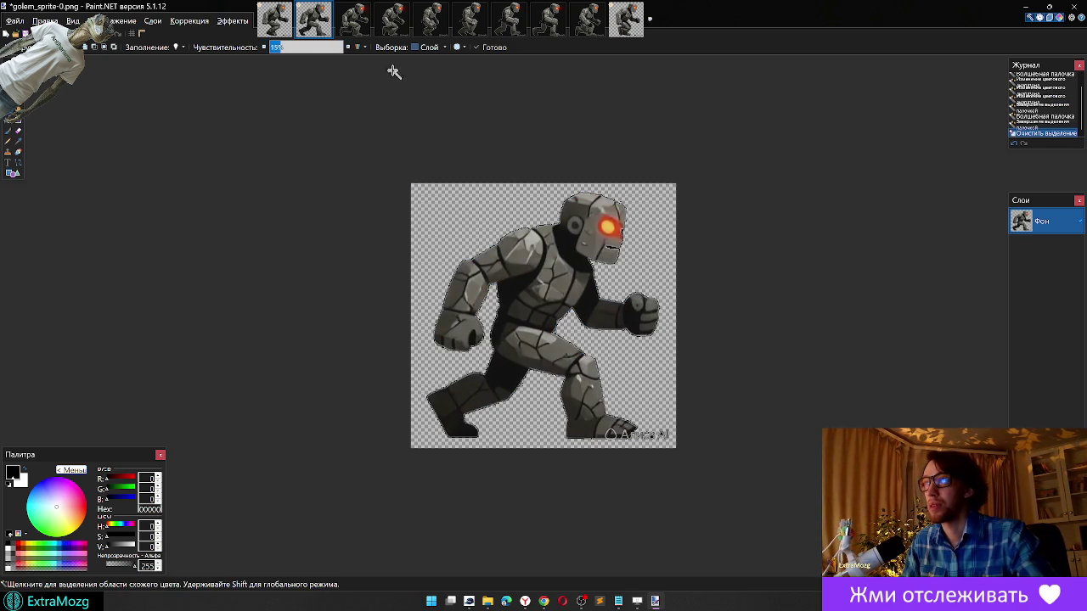
Step: Erase the backgrounds of golem_sprite-1 and golem_sprite-2 to transparency
left_click(354, 18)
left_click(460, 213)
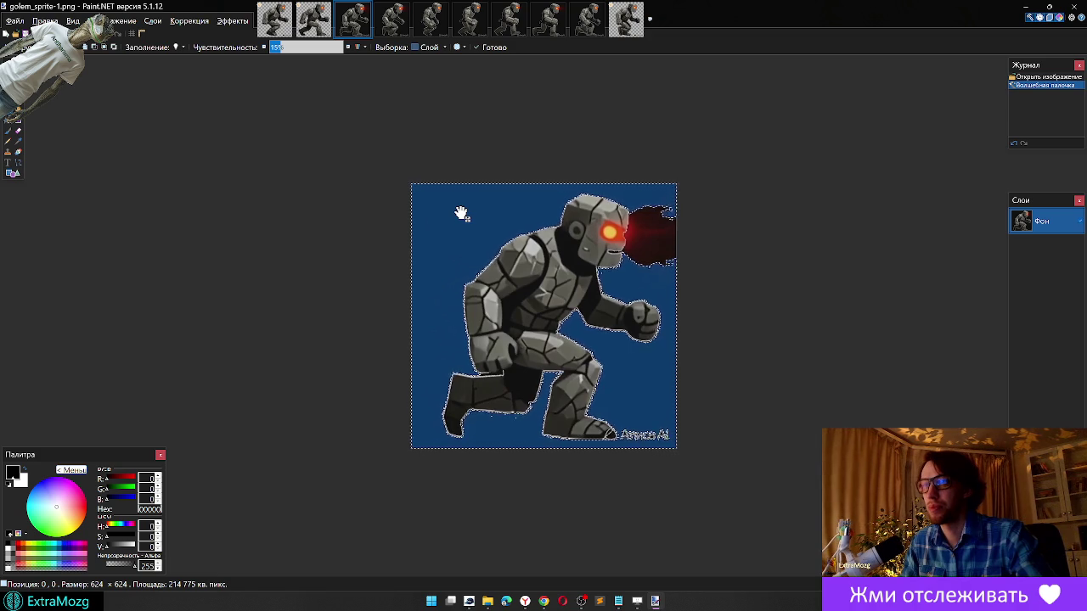
key("Delete")
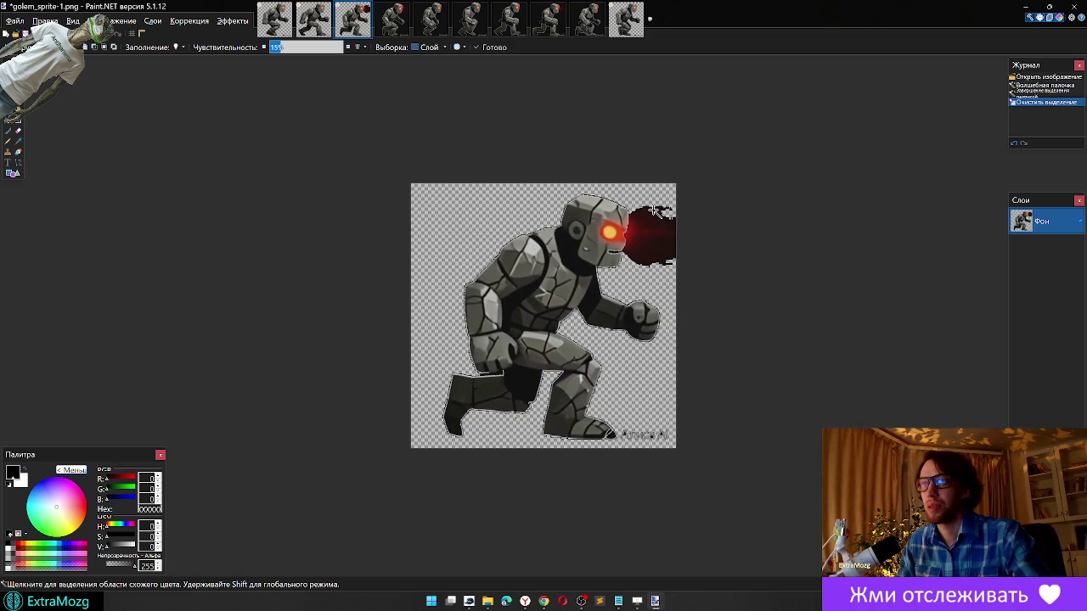
left_click(393, 21)
left_click(457, 221)
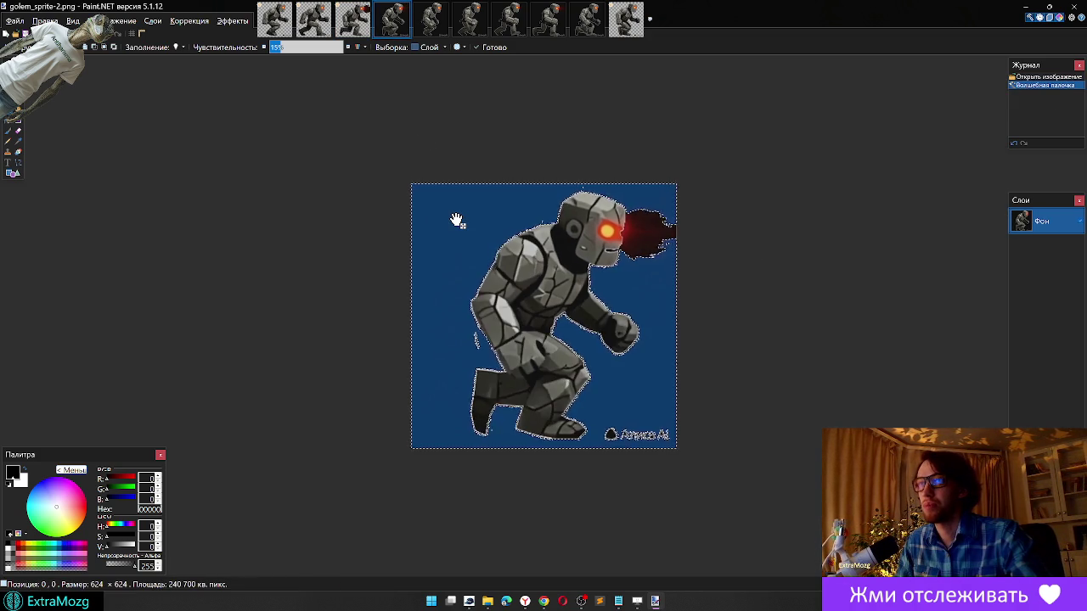
key("Delete")
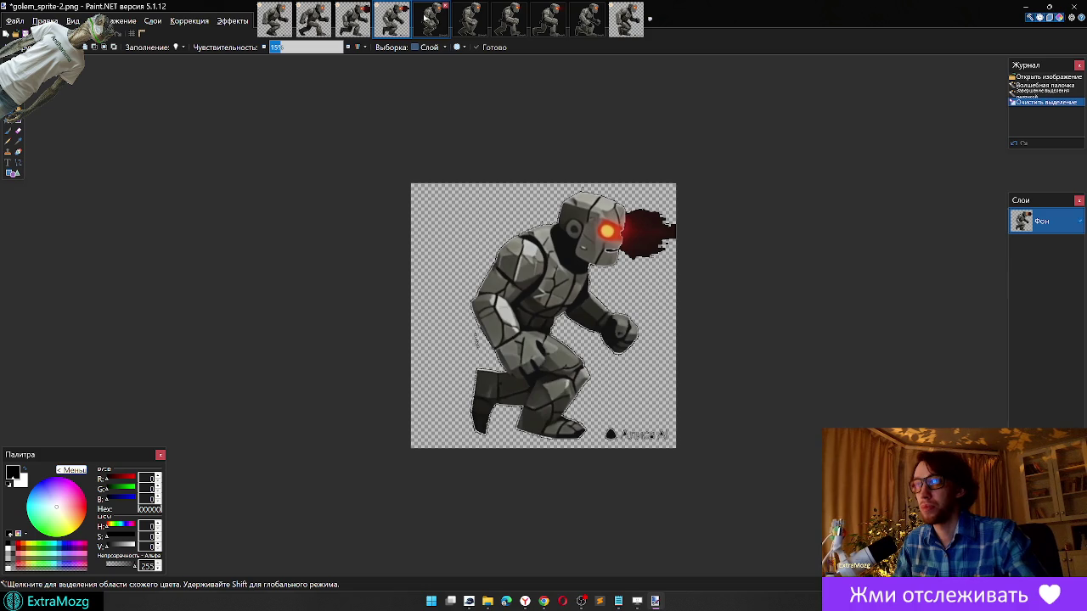
Step: Magic Wand golem_sprite-3's blue background, adjusting sensitivity from 11% to 15%
left_click(429, 19)
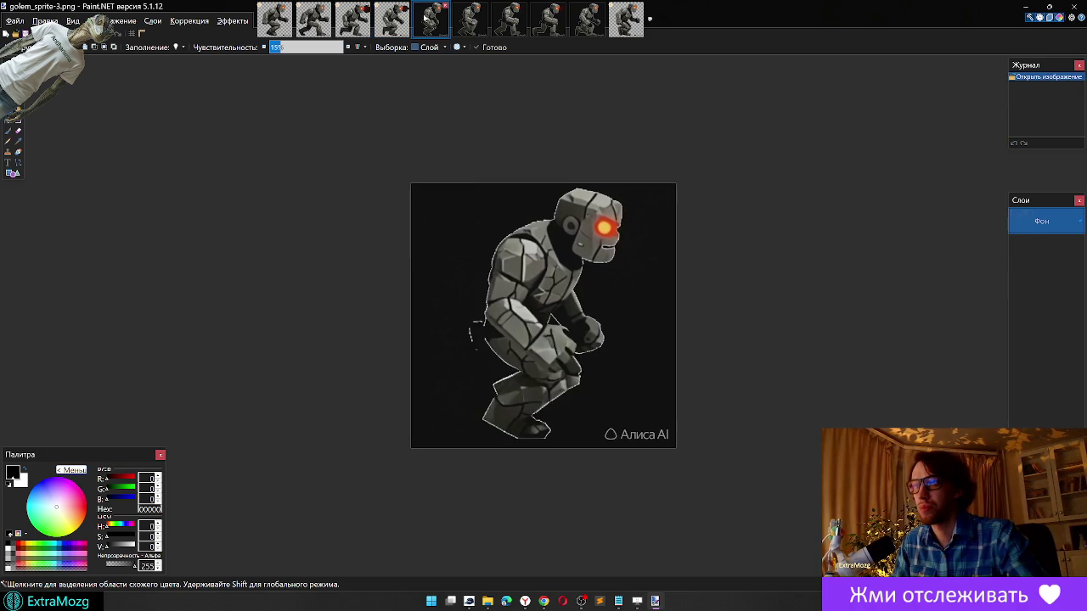
left_click(490, 230)
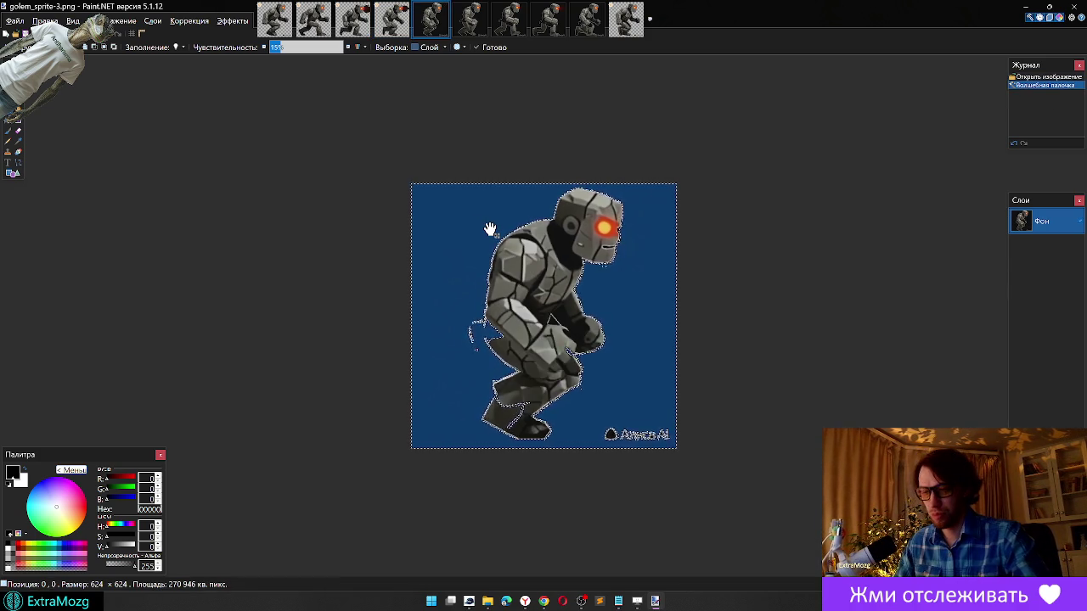
key("Delete")
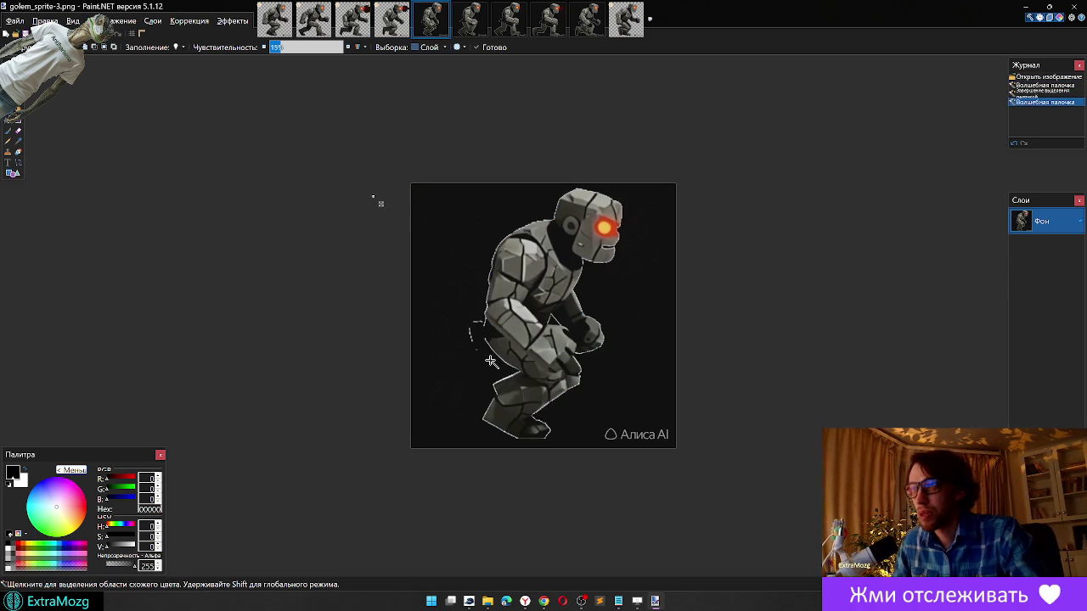
left_click(455, 260)
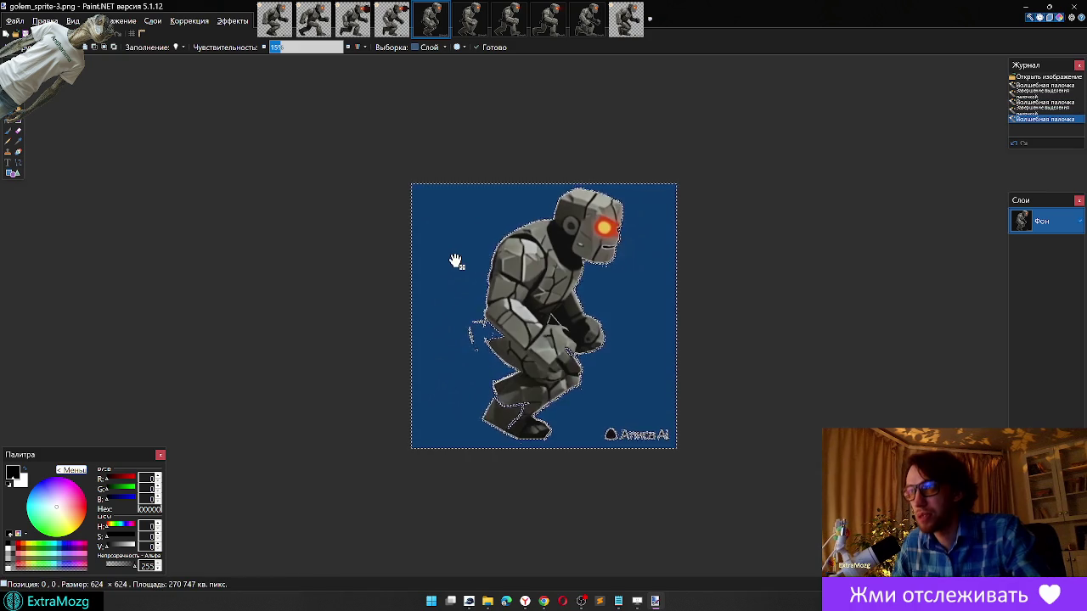
left_click(263, 48)
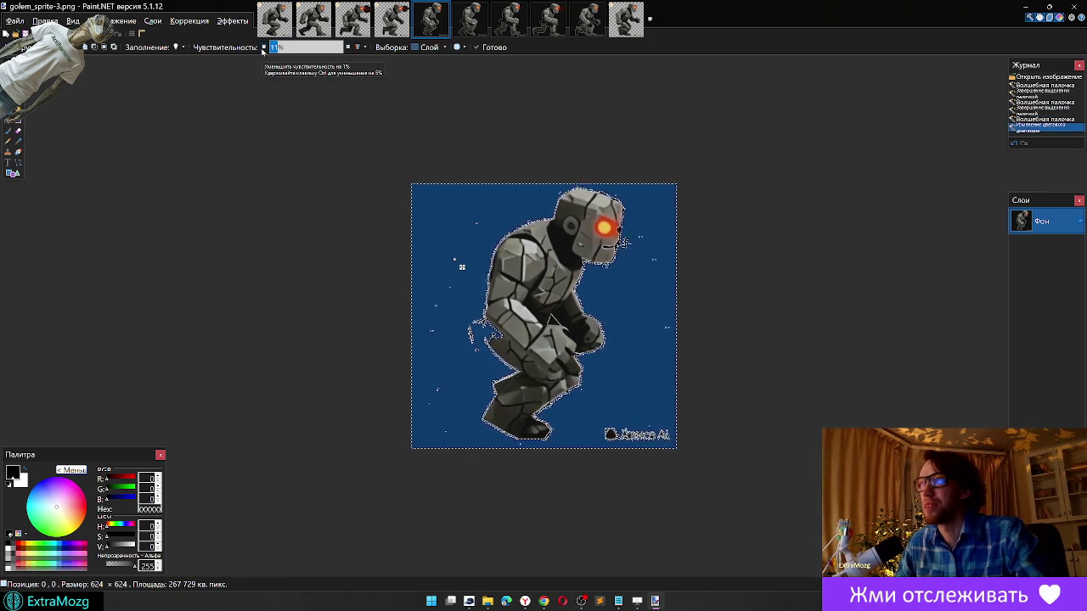
left_click(347, 47)
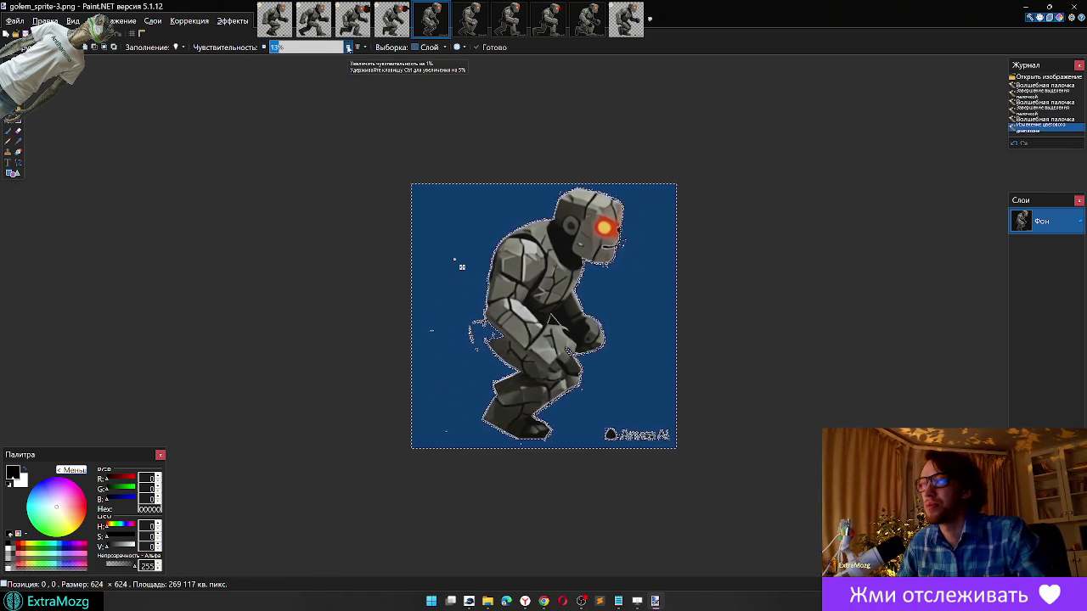
left_click(347, 48)
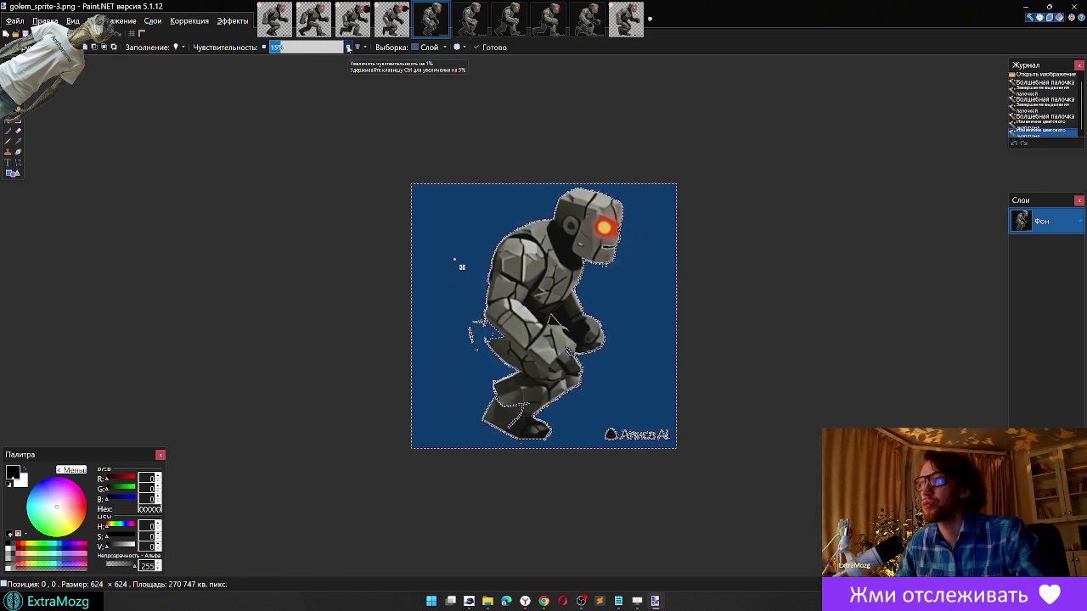
Step: Delete the reselected background to transparency, then bring up golem_sprite-4
left_click(442, 238)
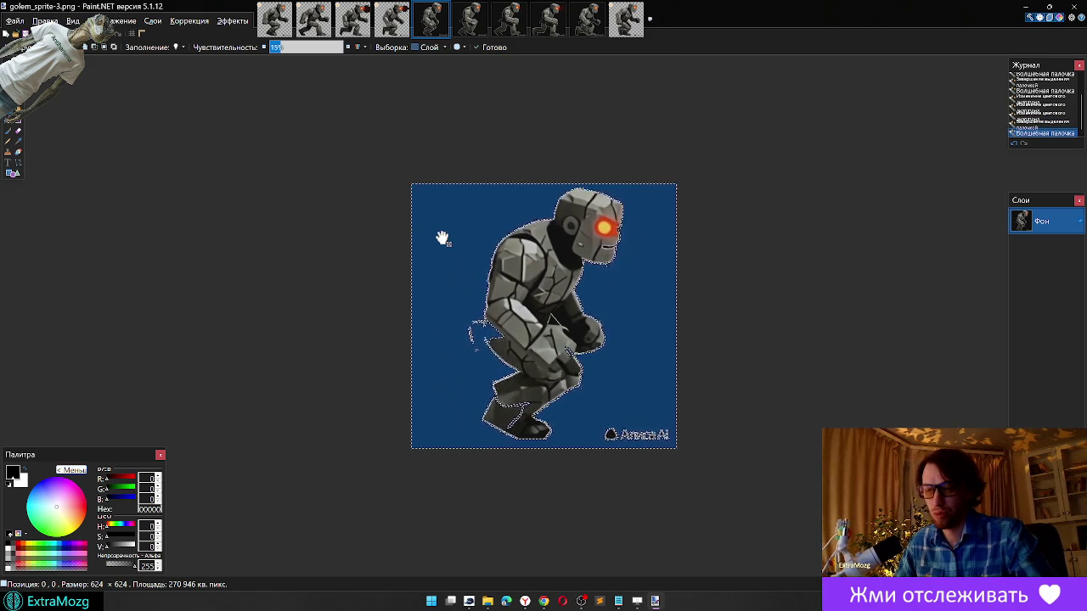
key("Delete")
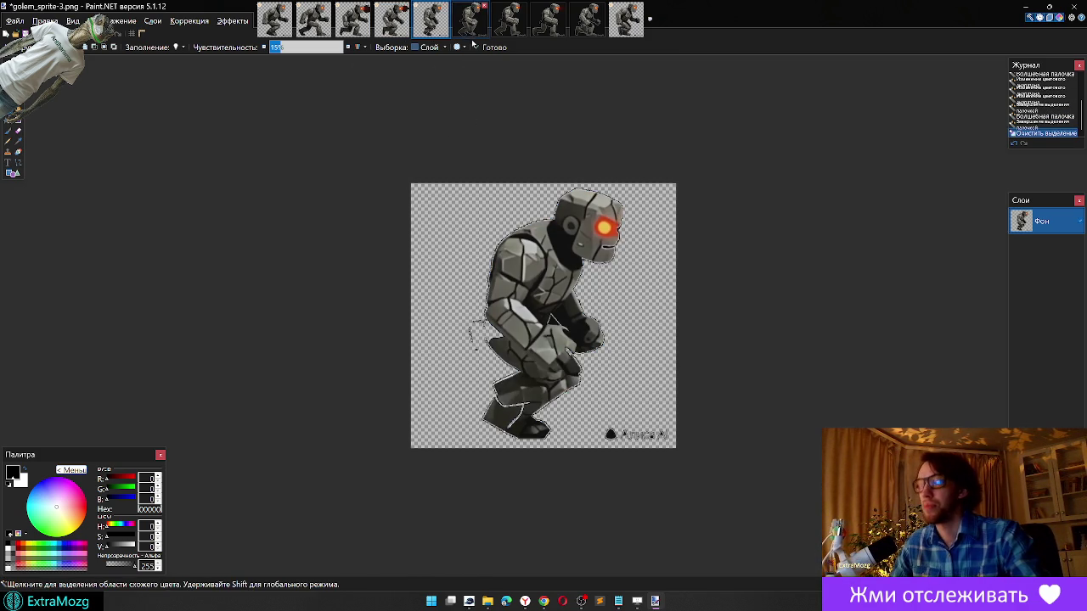
key("ctrl+Tab")
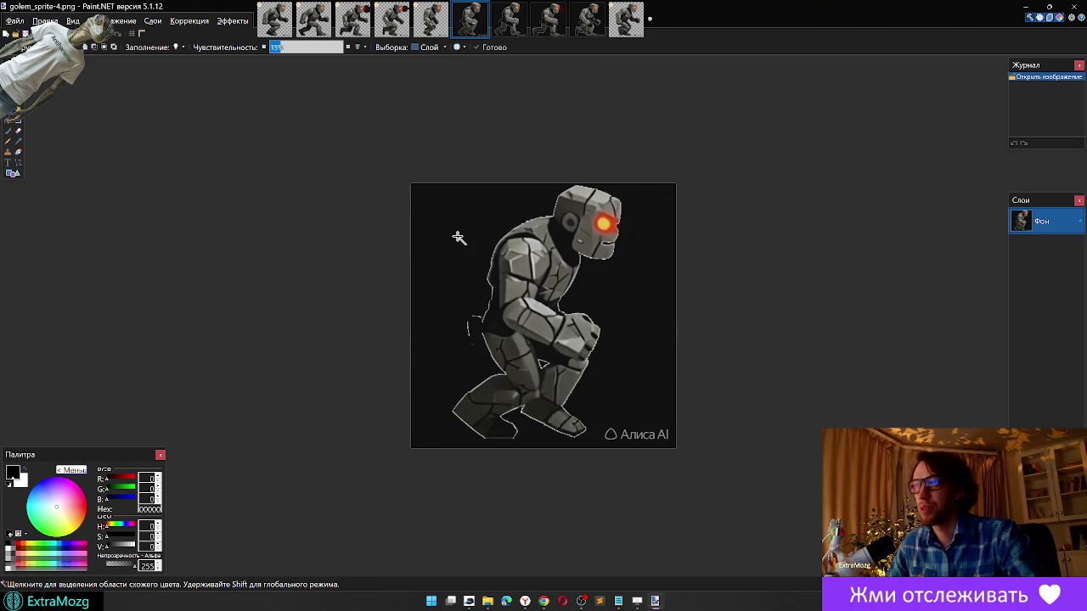
Step: Test Magic Wand on golem_sprite-4's background, settling sensitivity at 14%, then clear it
left_click(457, 237)
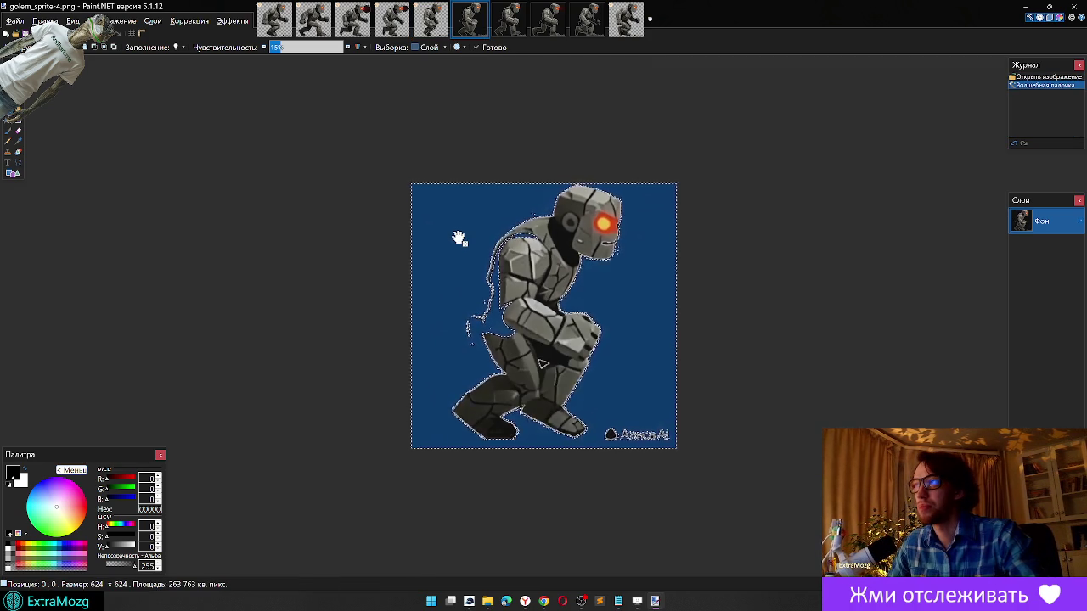
left_click(262, 48)
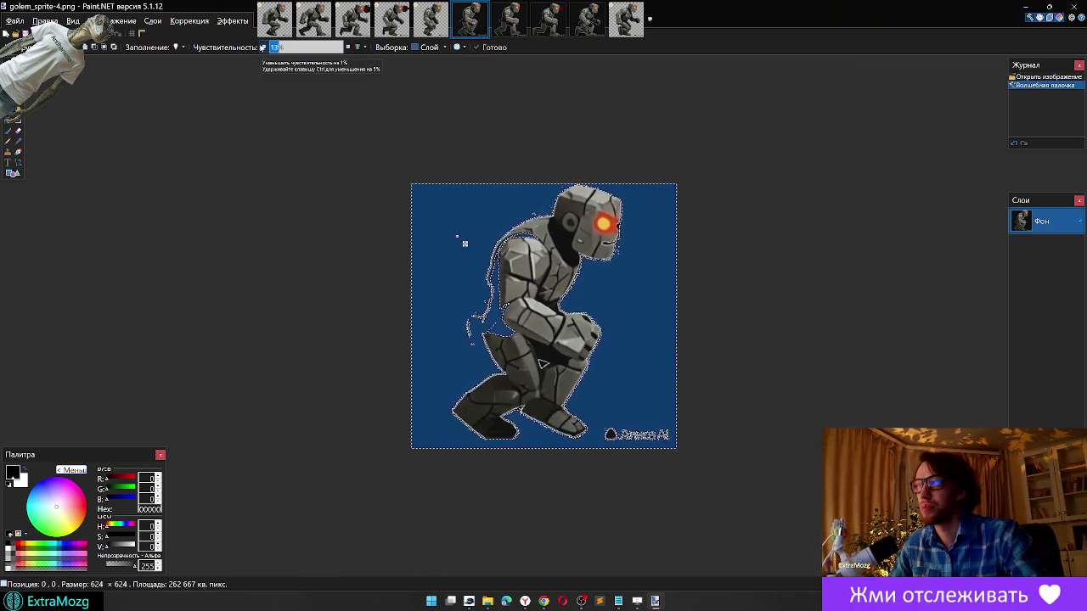
left_click(261, 48)
left_click(261, 47)
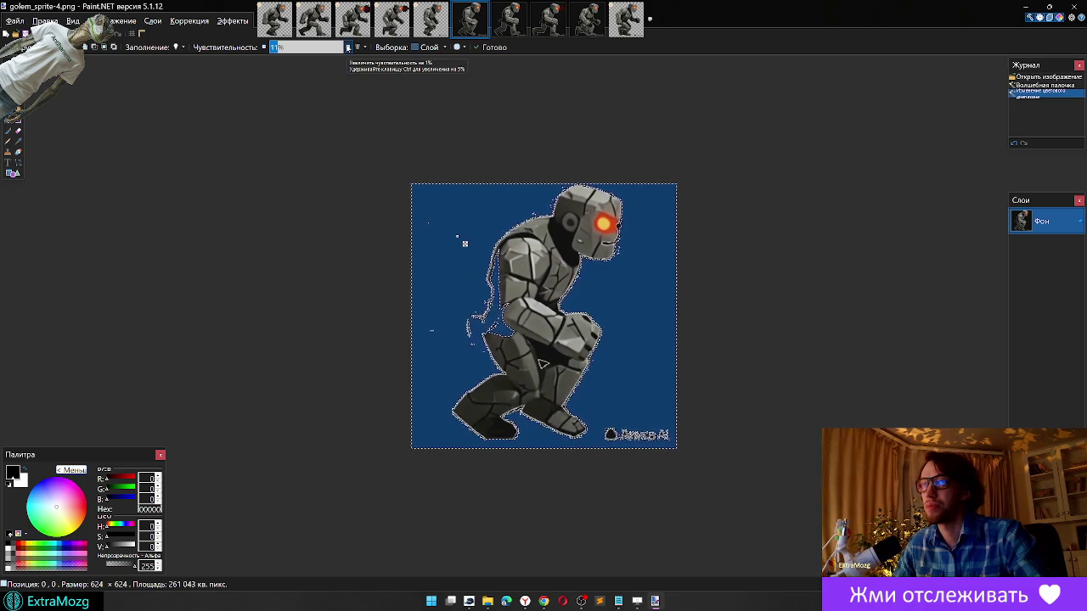
left_click(348, 47)
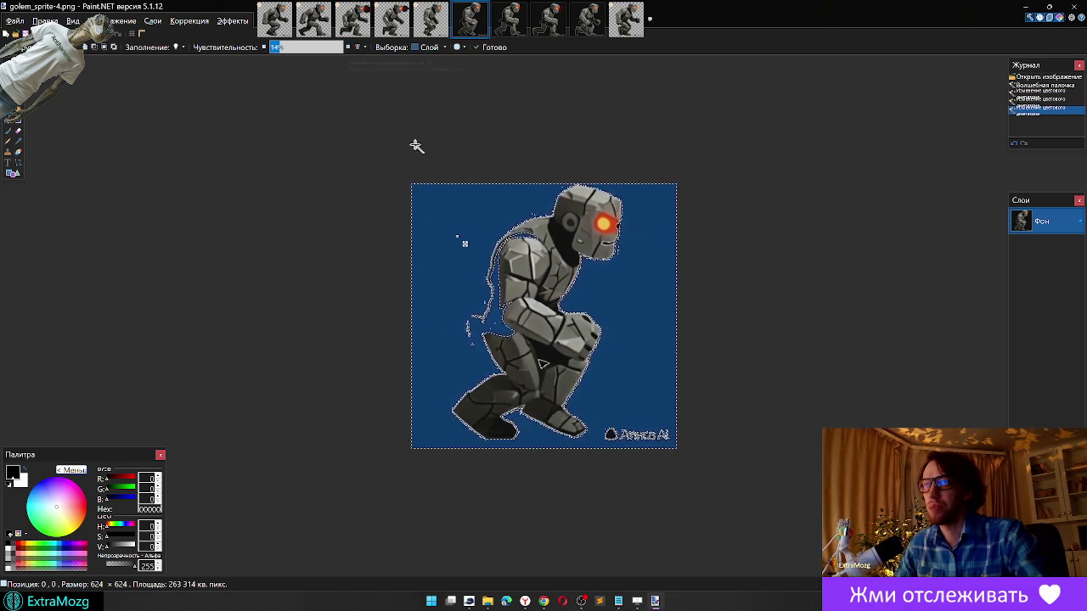
left_click(424, 310)
left_click(282, 239)
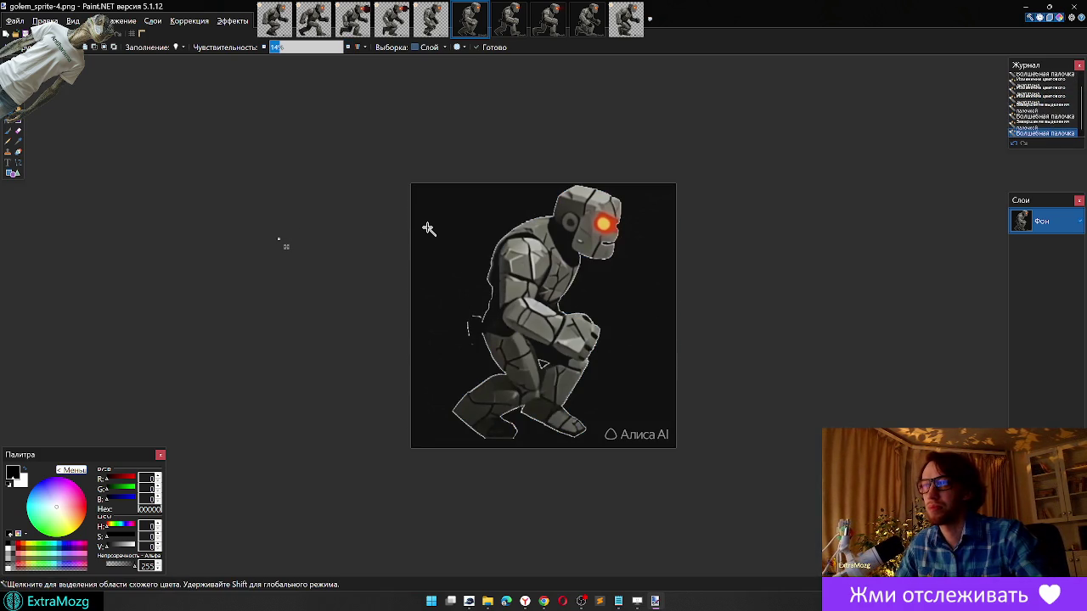
Step: Recheck golem_sprite-3's background selection and revert it to an earlier history step
left_click(430, 19)
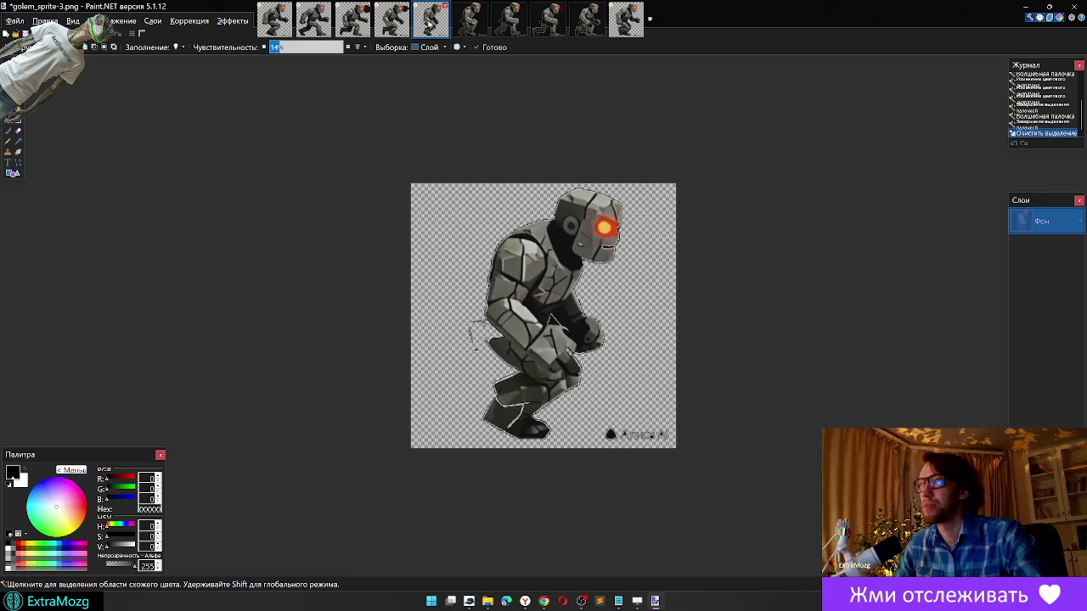
left_click(462, 300)
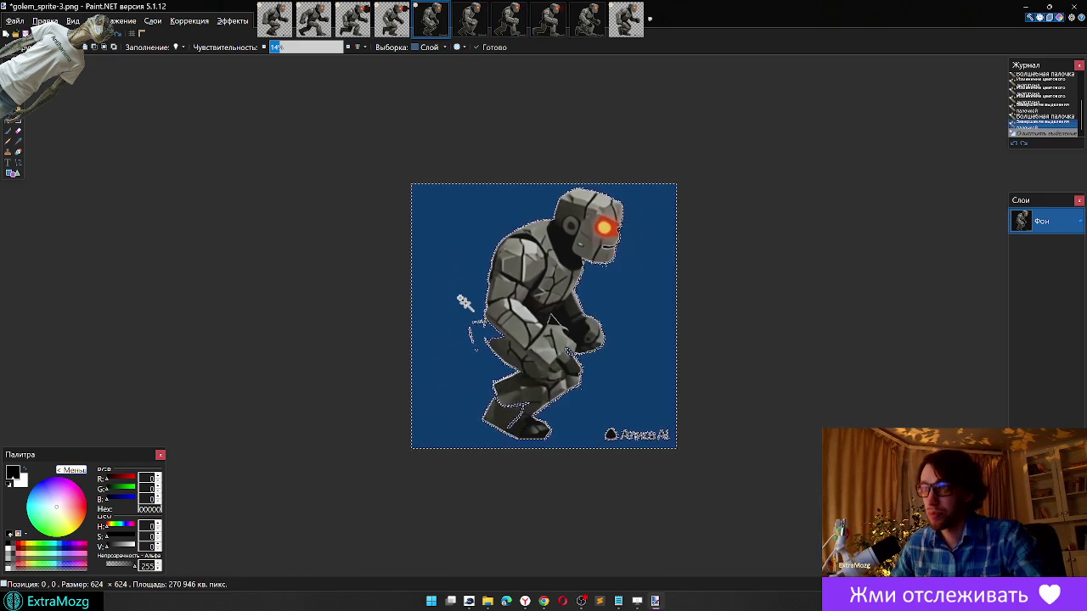
left_click(379, 291)
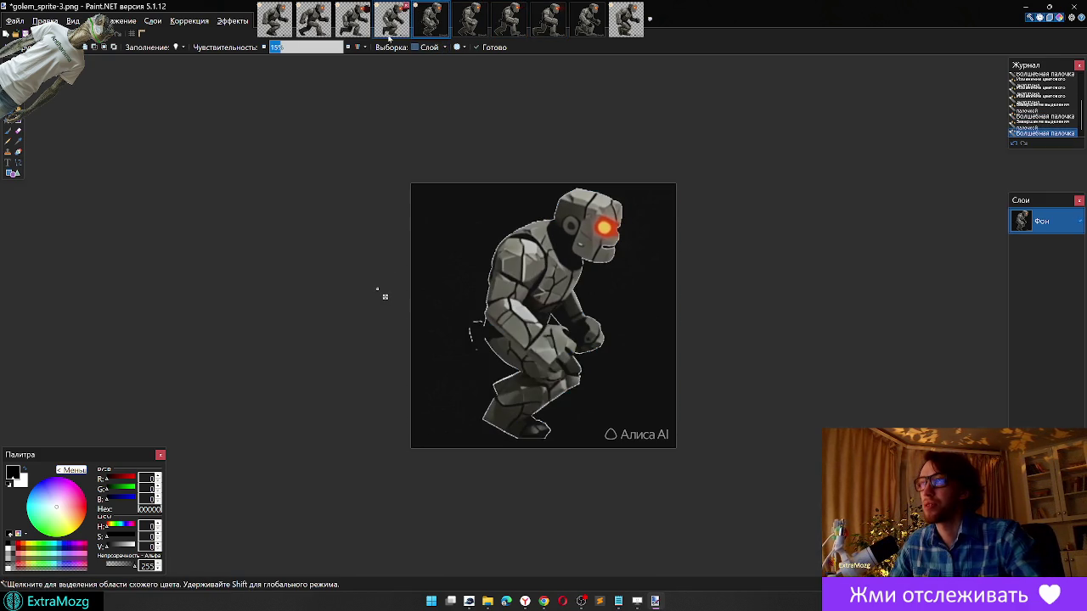
left_click(391, 22)
left_click(434, 23)
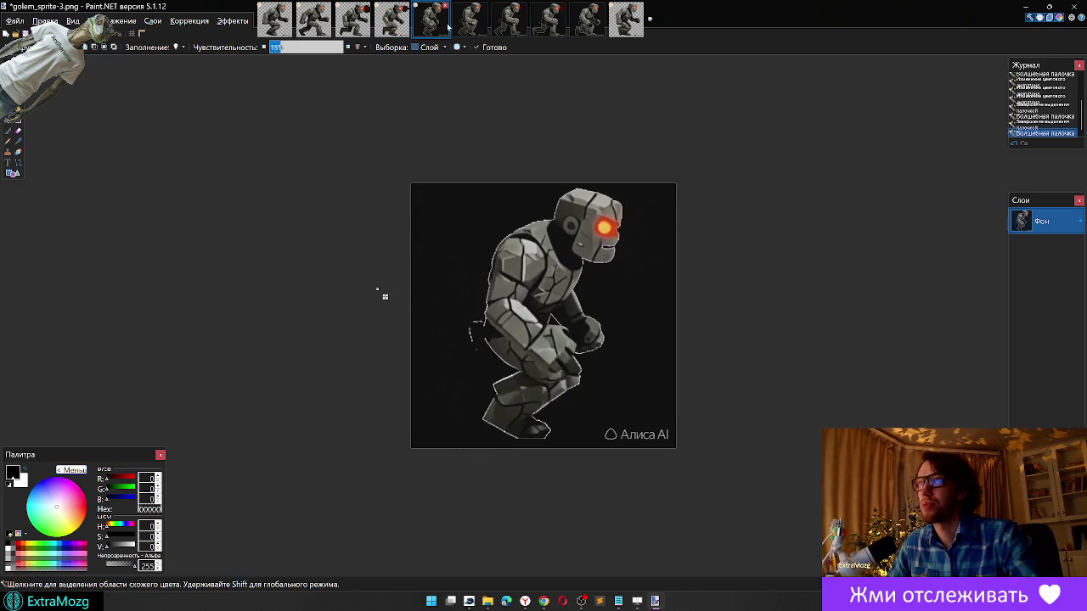
Step: Test Magic Wand on the black backgrounds of golem_sprite-5 and golem_sprite-6
left_click(470, 21)
left_click(507, 22)
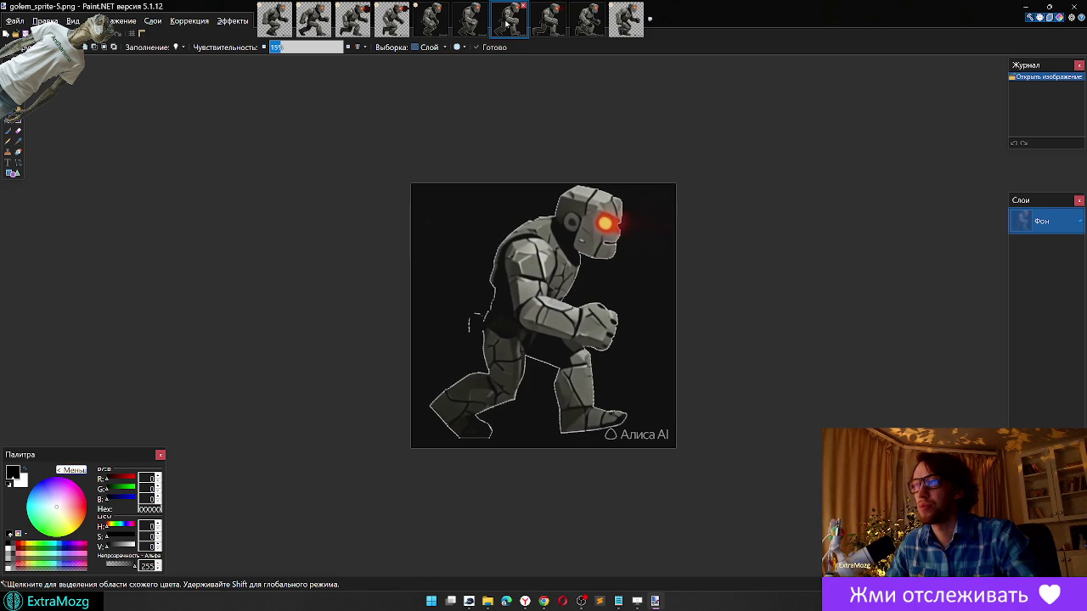
left_click(446, 242)
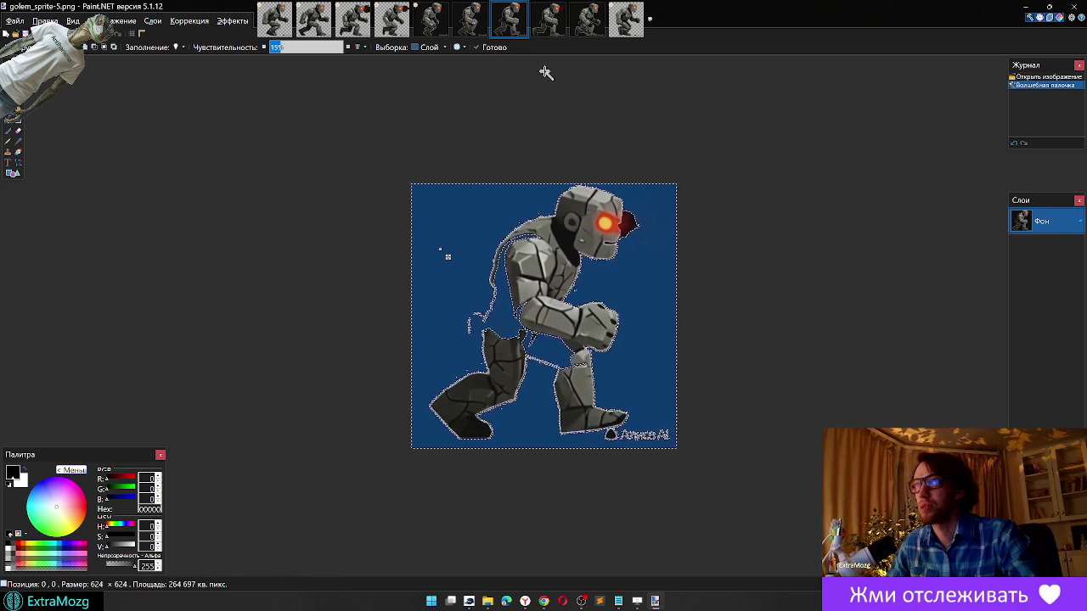
left_click(548, 20)
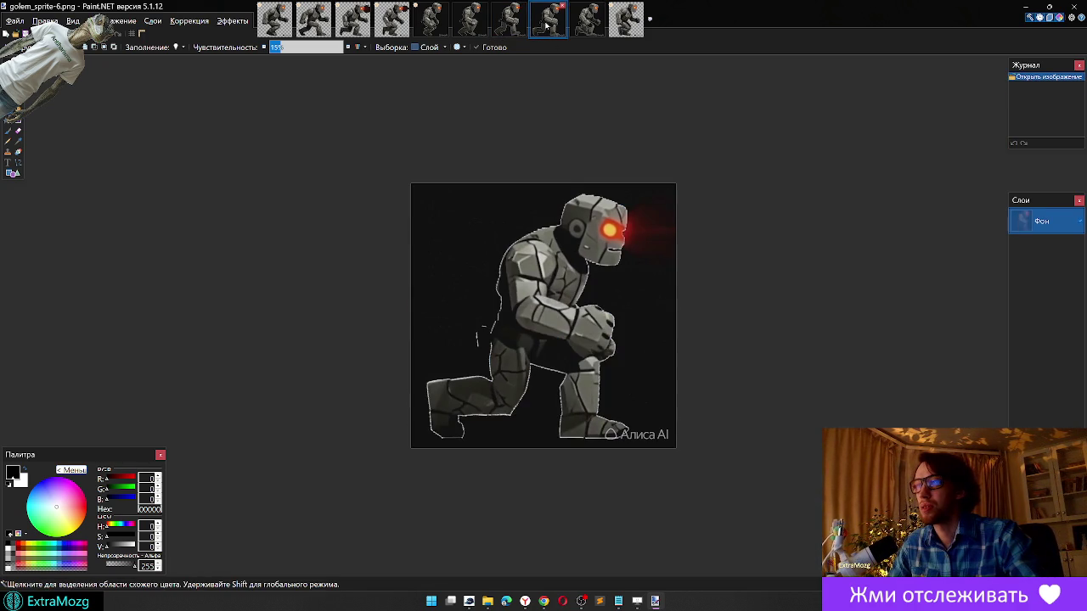
left_click(443, 302)
Step: Bring up golem_sprite-7, try selecting its black background, and zoom in
left_click(589, 25)
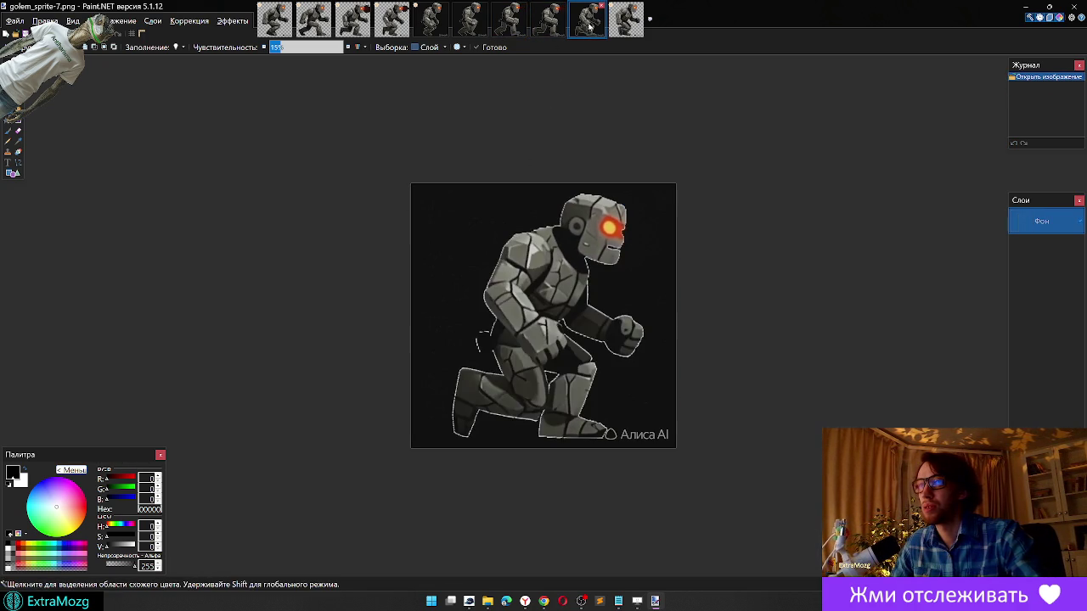
left_click(453, 257)
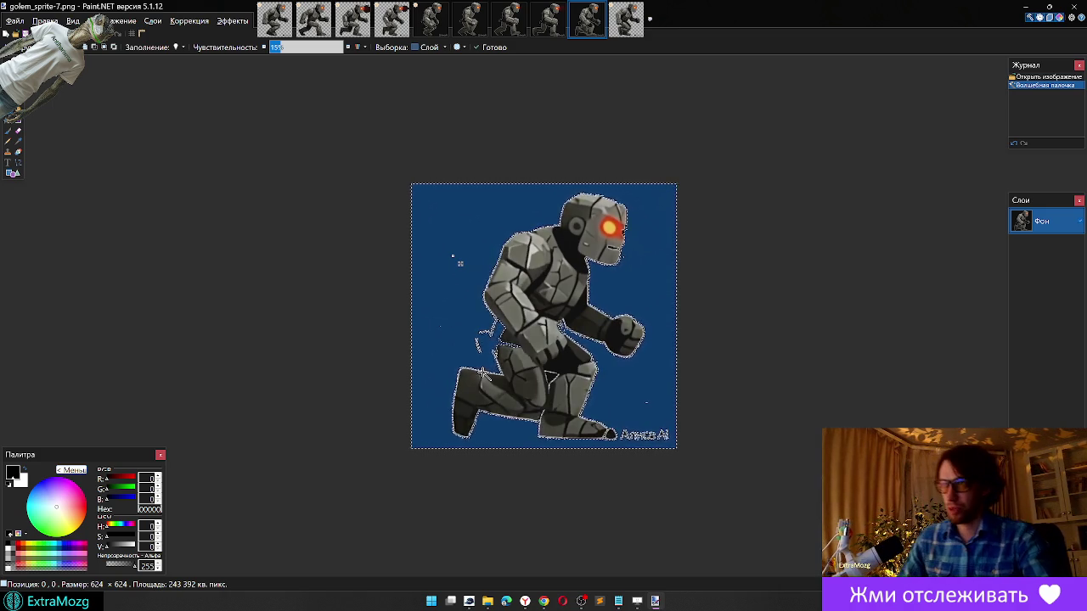
left_click(341, 277)
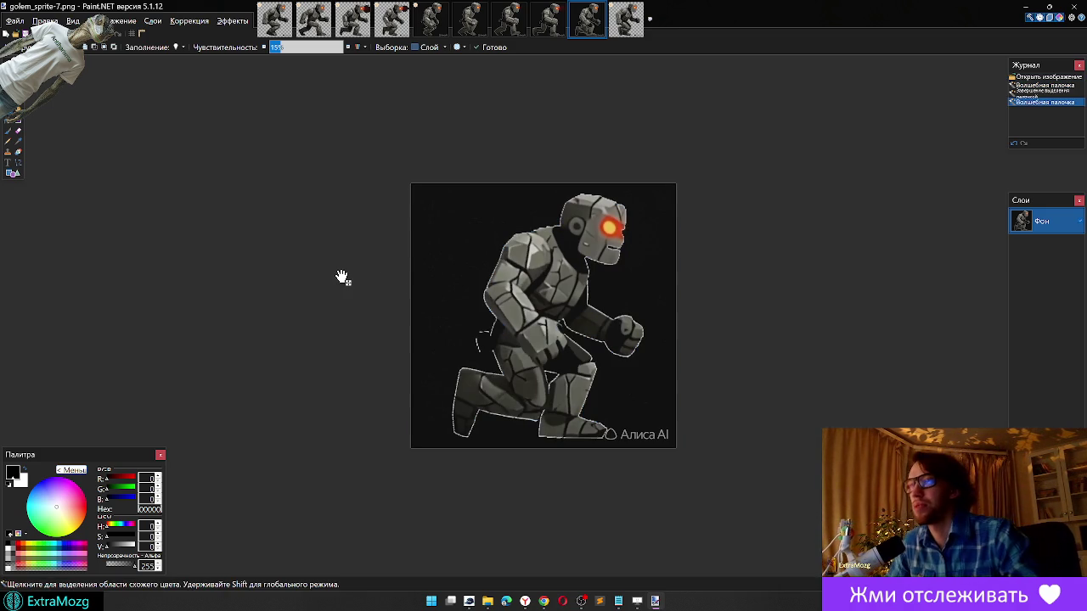
scroll(492, 351, "up", 3)
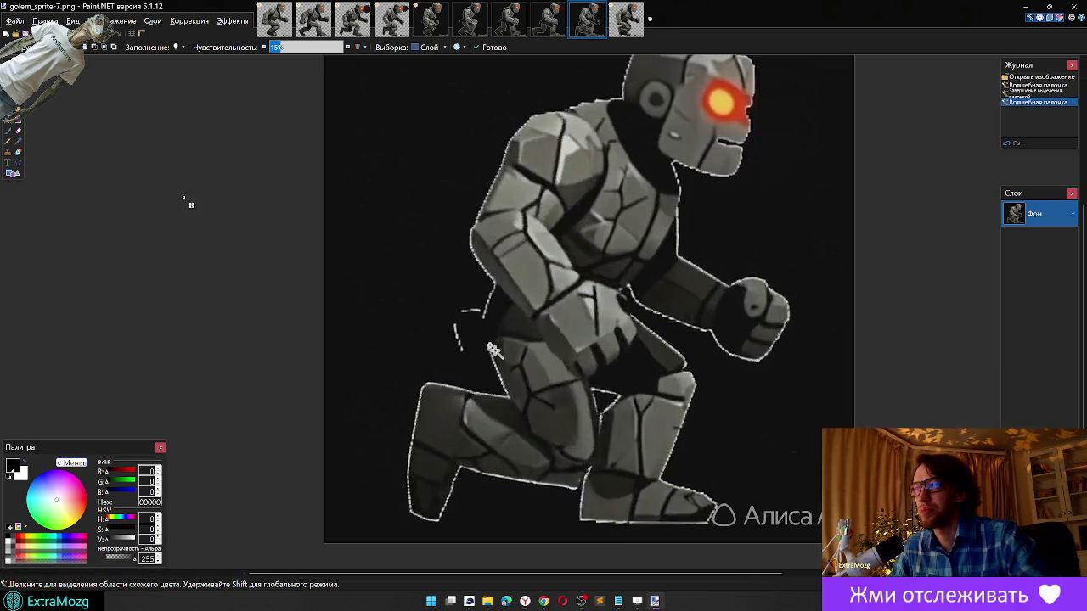
scroll(492, 351, "up", 2)
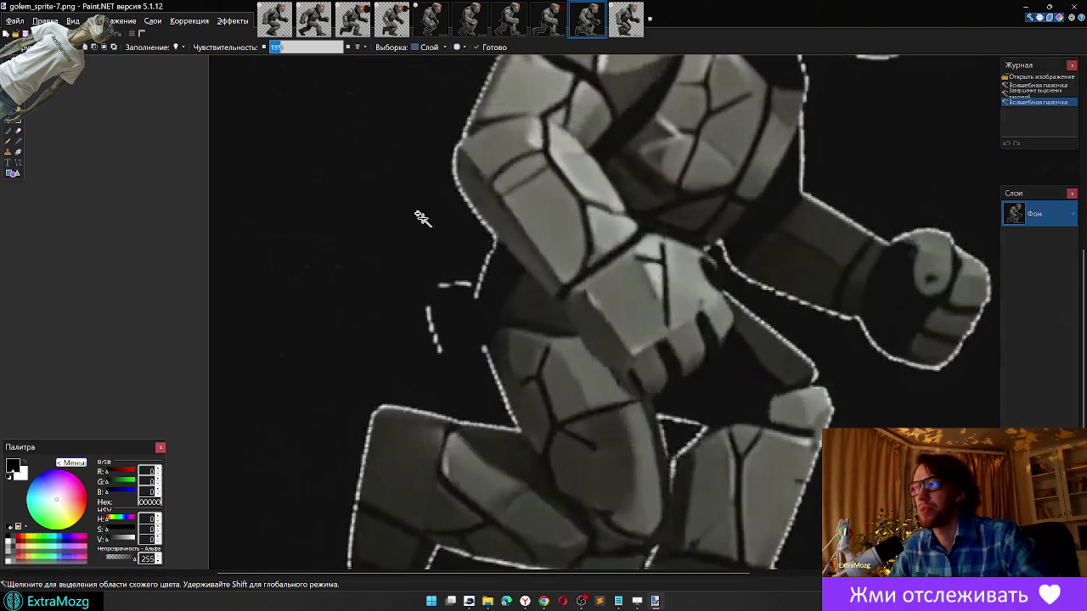
Step: Erase the stray dark patch beside the golem's hip with the Eraser
left_click(19, 132)
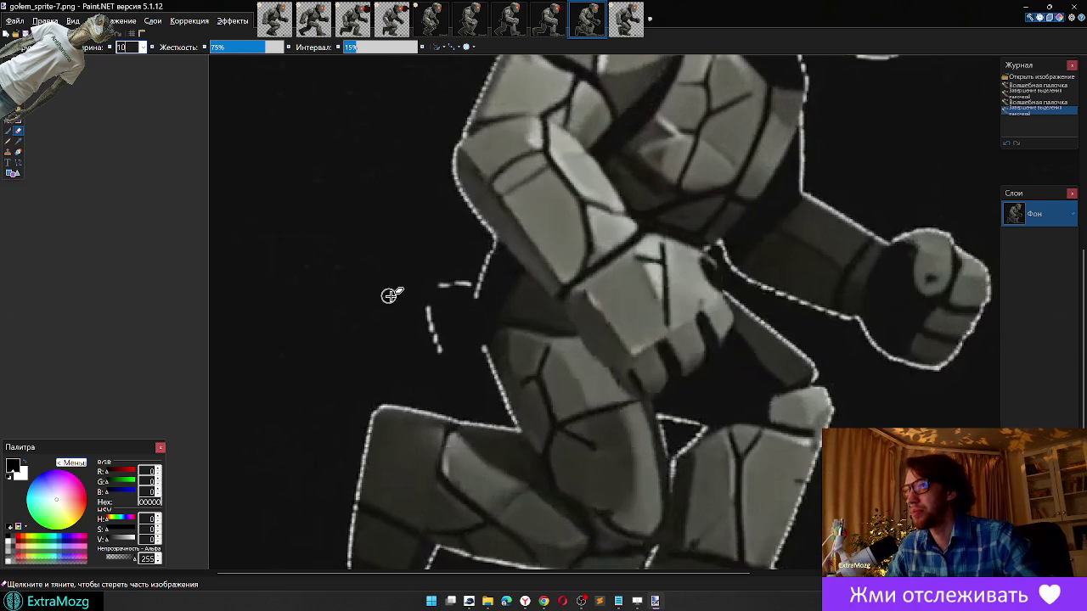
mouse_move(468, 272)
left_mouse_down()
mouse_move(464, 327)
mouse_move(478, 362)
left_mouse_up()
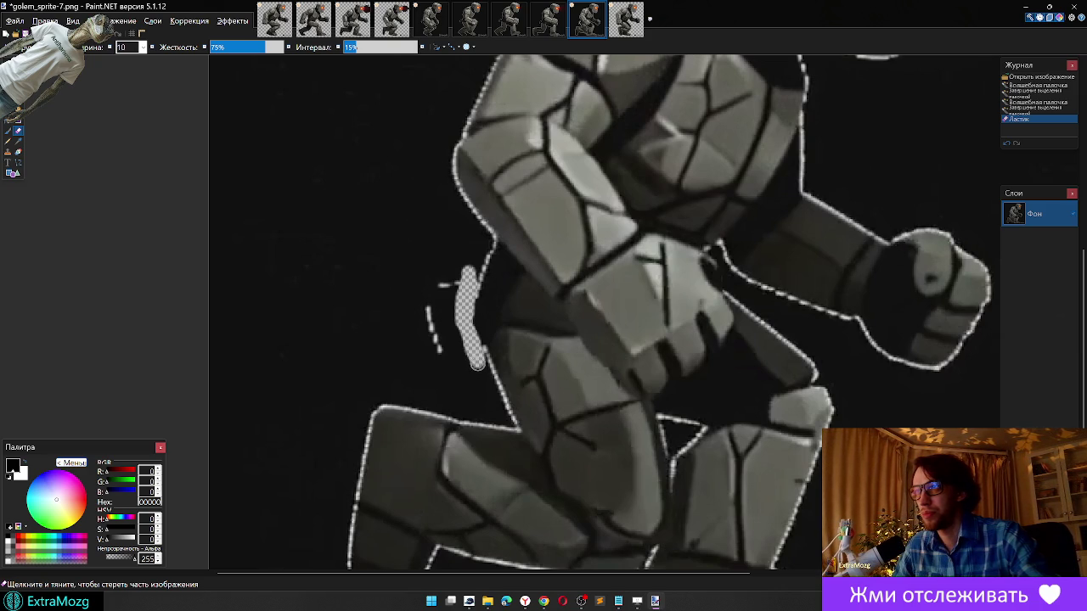
mouse_move(478, 364)
left_mouse_down()
mouse_move(459, 270)
mouse_move(428, 340)
mouse_move(437, 306)
mouse_move(441, 352)
mouse_move(454, 340)
left_mouse_up()
left_click(460, 356)
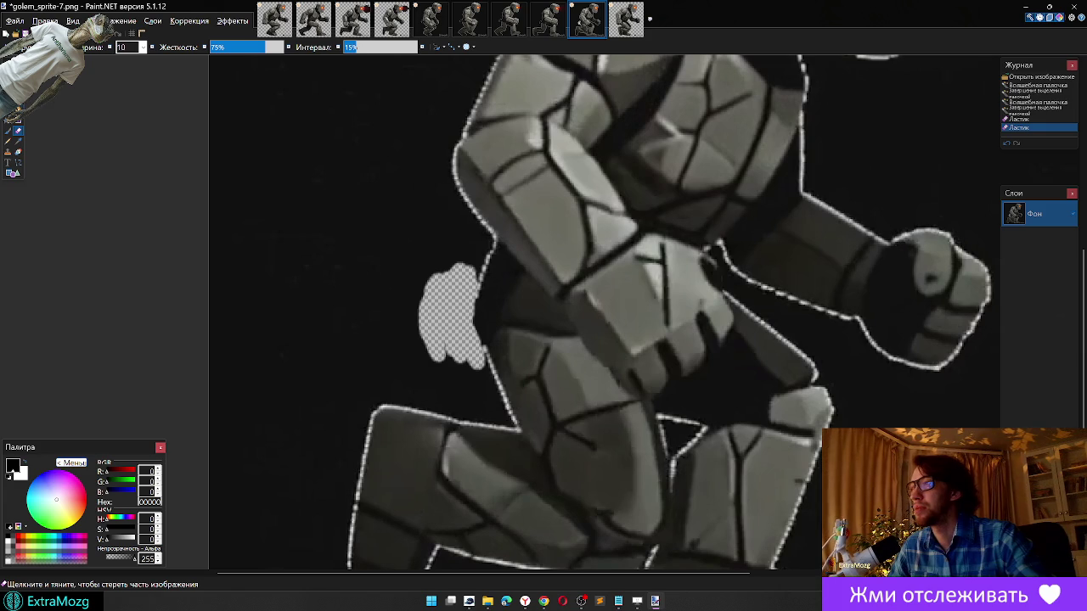
Step: Magic Wand the black background around the golem and zoom back out
key("s")
scroll(446, 312, "down", 1)
left_click(376, 218)
scroll(402, 218, "down", 1)
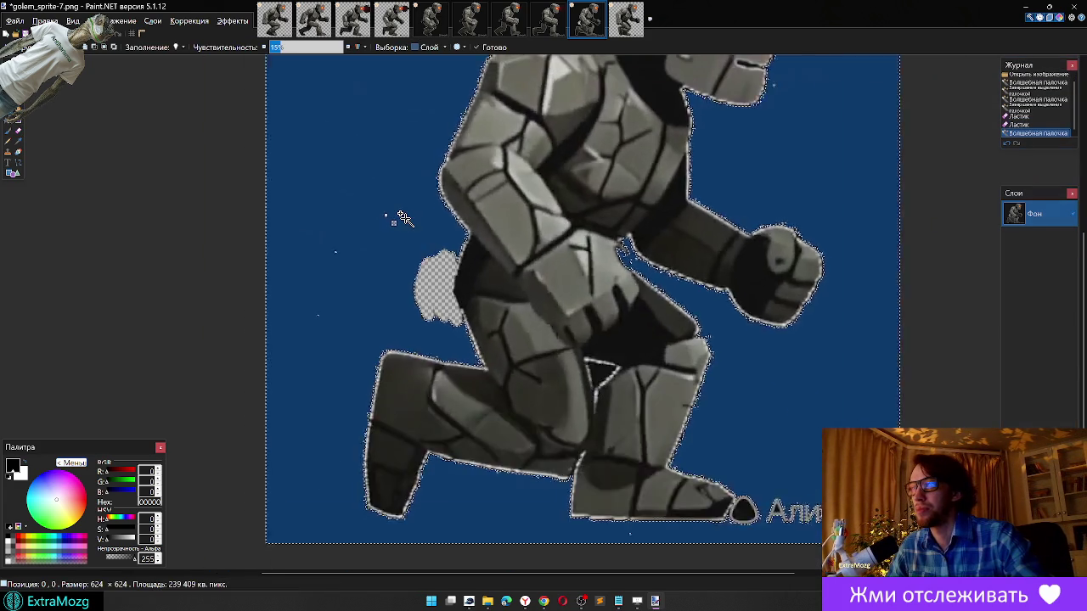
scroll(403, 217, "down", 2)
Step: Delete golem_sprite-7's selected black background to transparency and zoom in
key("Delete")
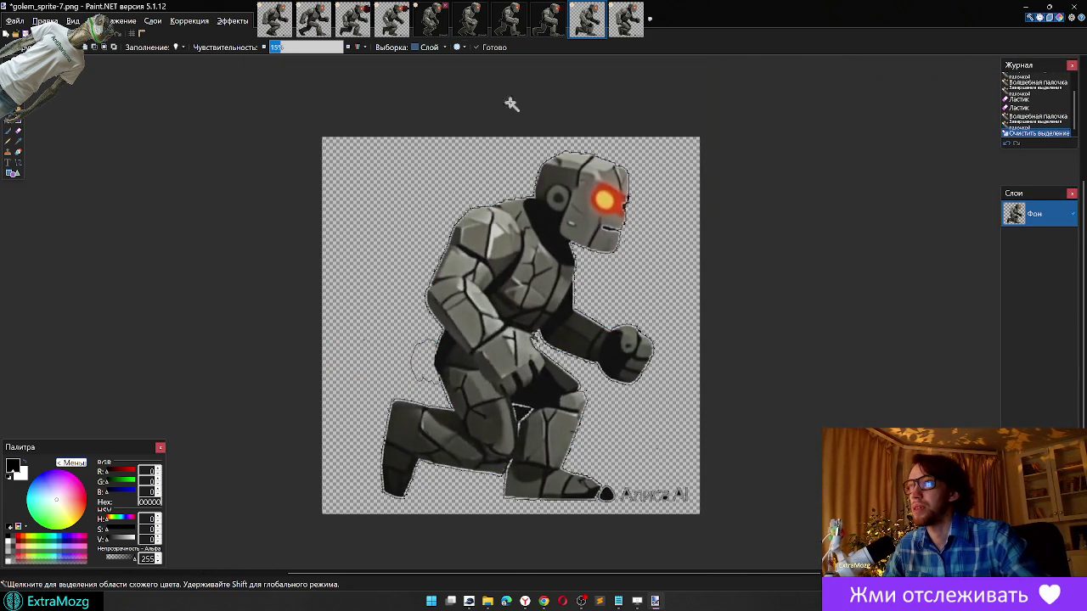
scroll(408, 385, "up", 1)
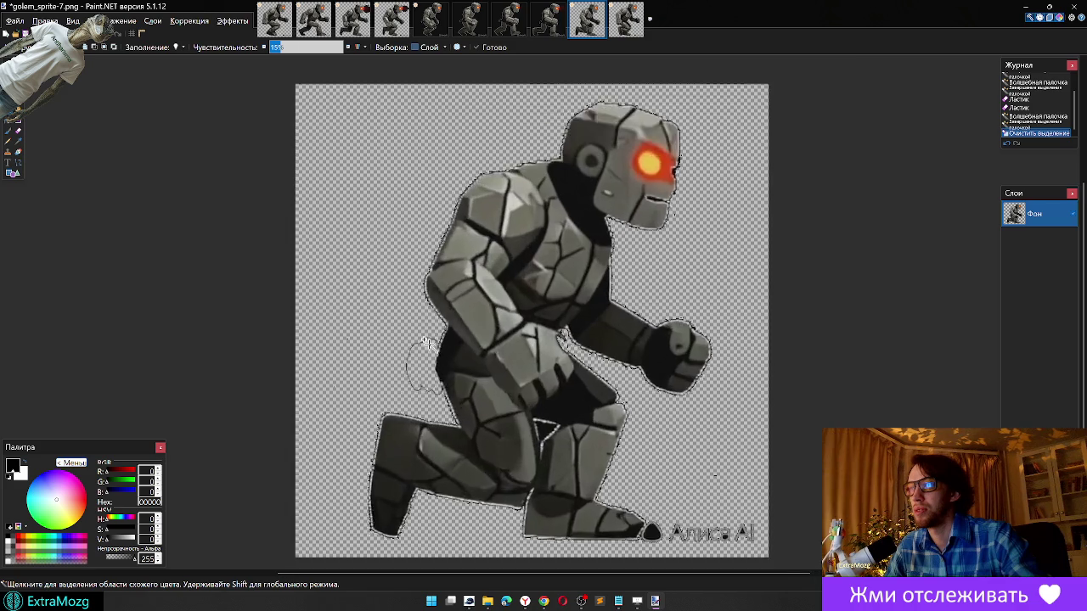
scroll(427, 343, "up", 2)
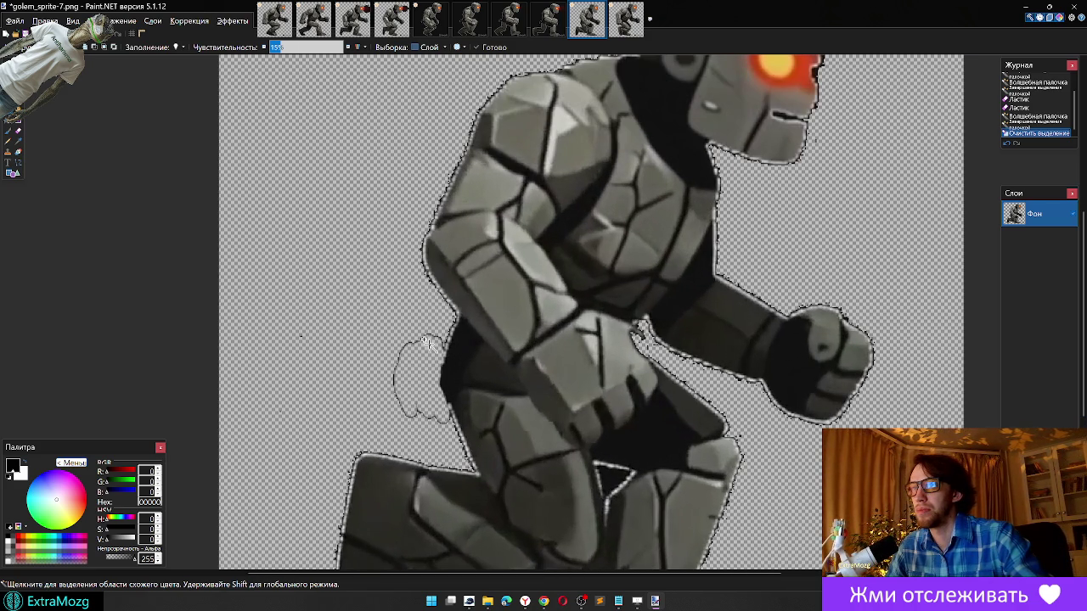
scroll(427, 343, "up", 1)
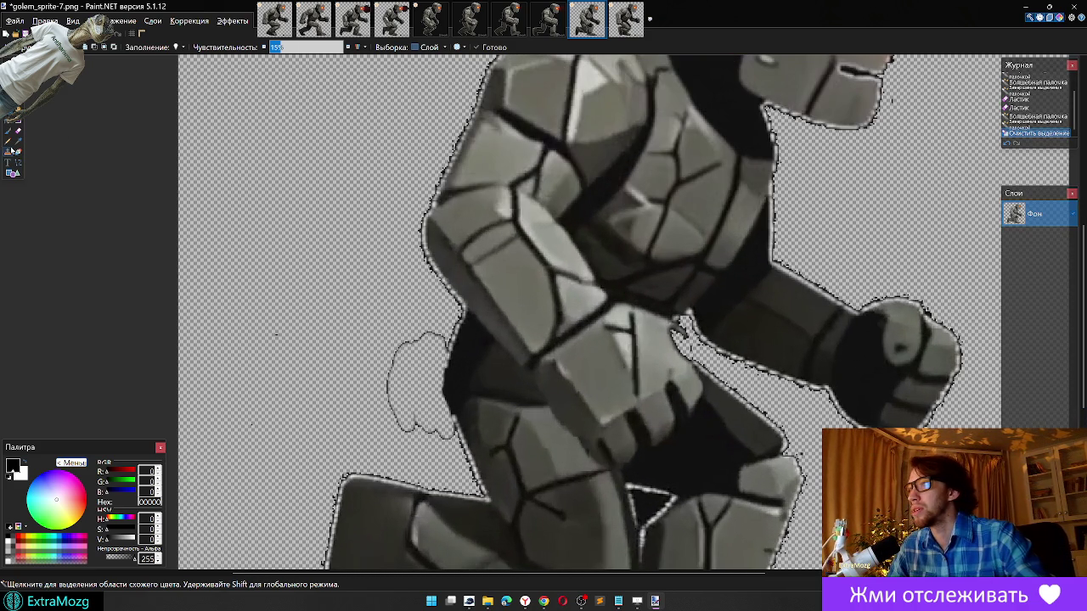
Step: Erase leftover specks beside the hip, then move on to golem_sprite-8
key("e")
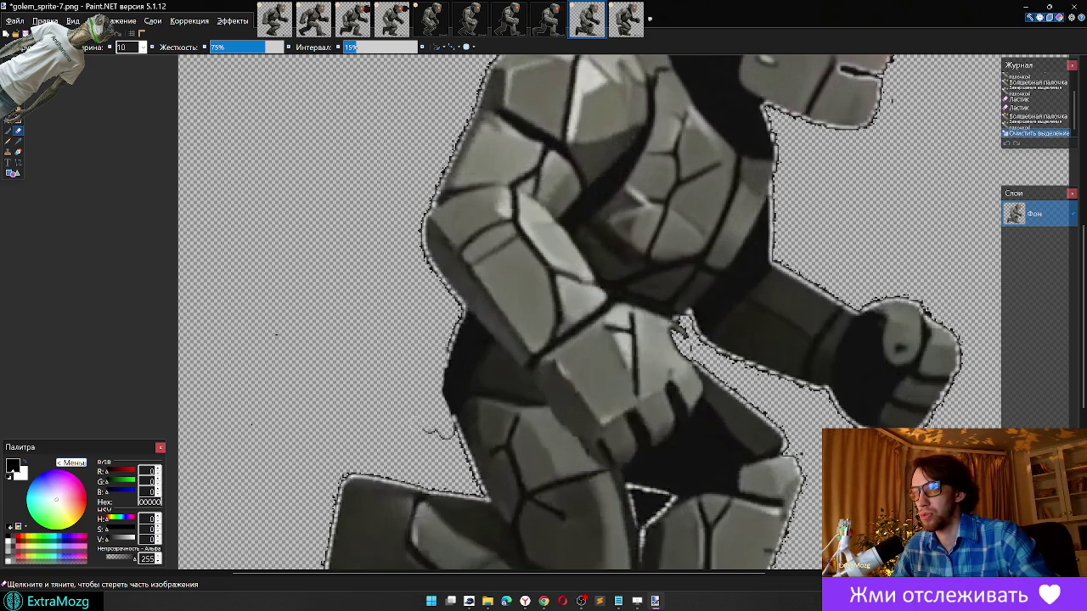
left_click_drag(276, 334, 259, 331)
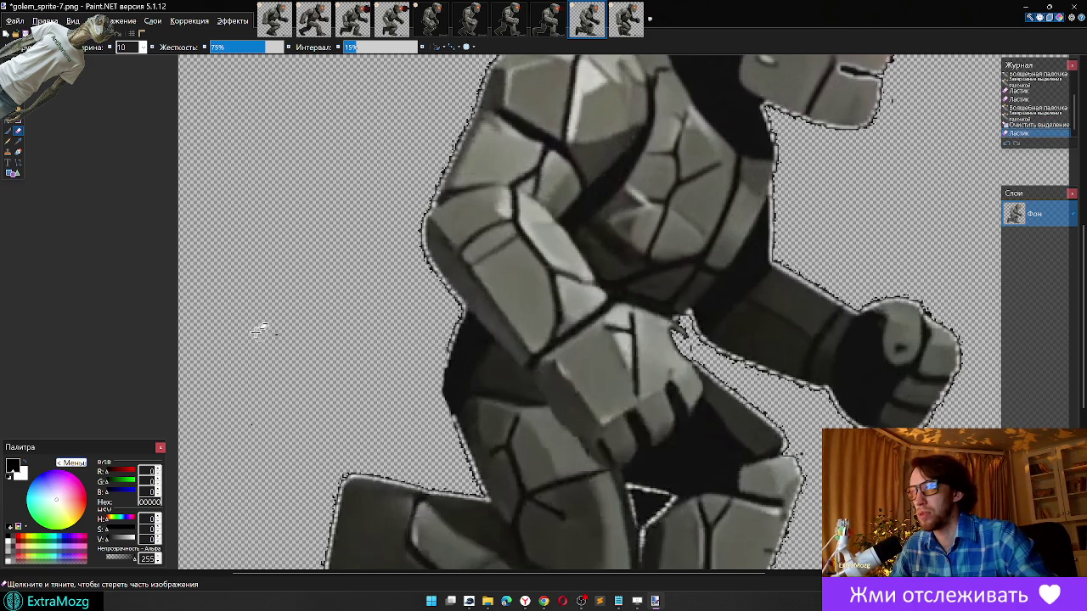
left_click_drag(251, 423, 253, 430)
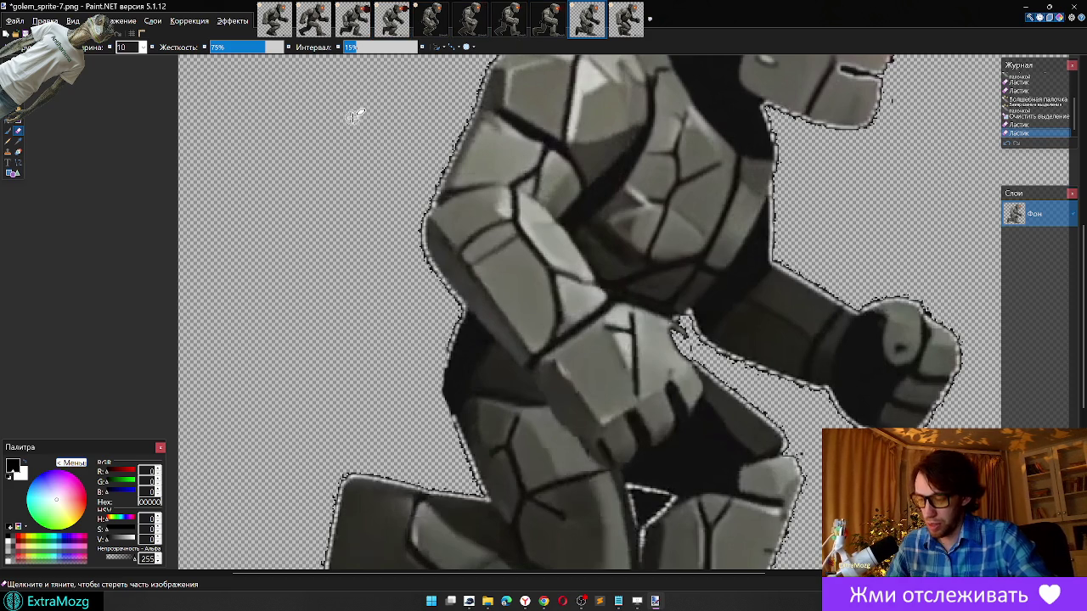
key("ctrl+Tab")
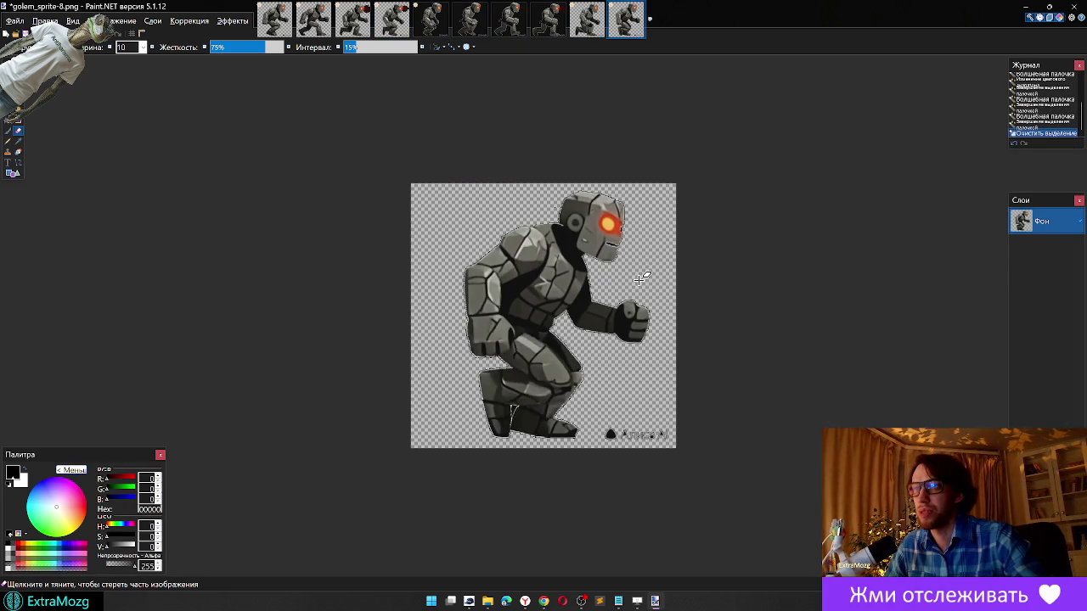
Step: On golem_sprite-1, zoom in and erase the dark glow strip beside the golem's face
key("ctrl+Tab")
key("ctrl+Tab")
key("ctrl+Tab")
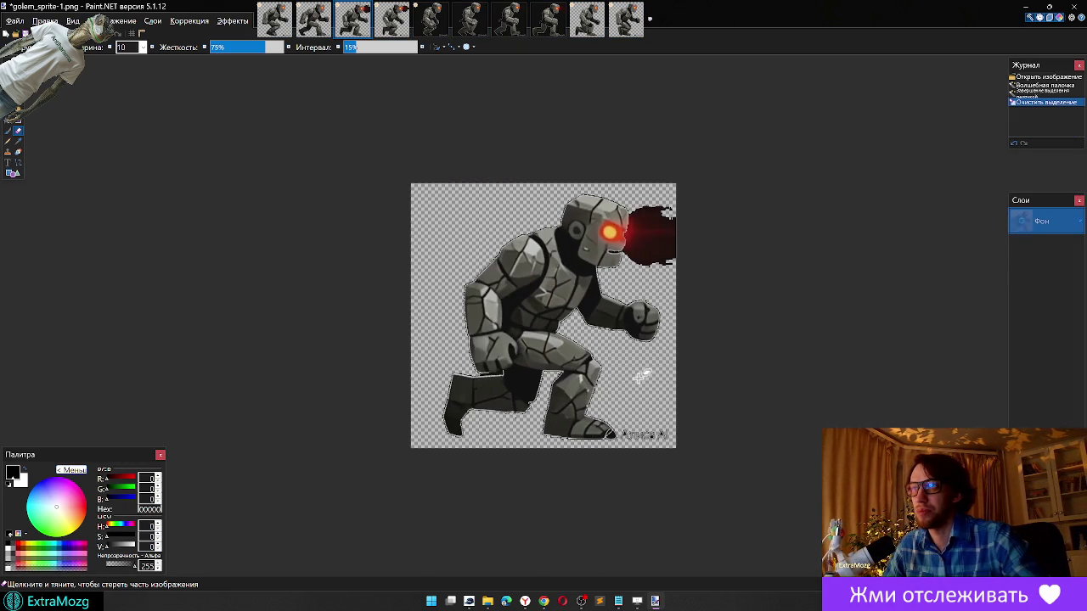
scroll(680, 212, "up", 1)
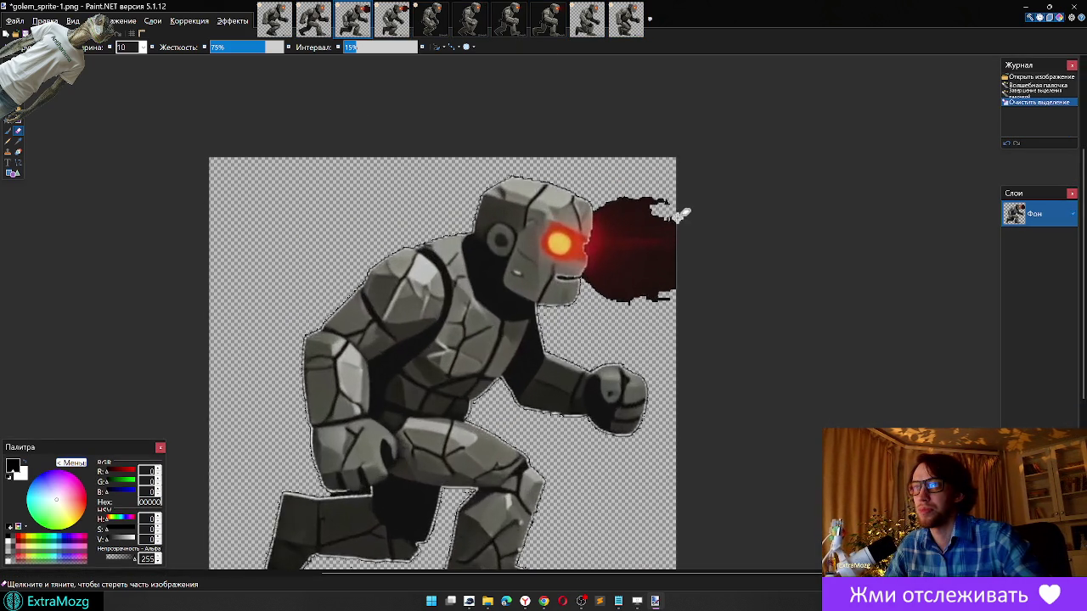
scroll(682, 214, "up", 1)
scroll(590, 235, "up", 1)
scroll(586, 237, "up", 2)
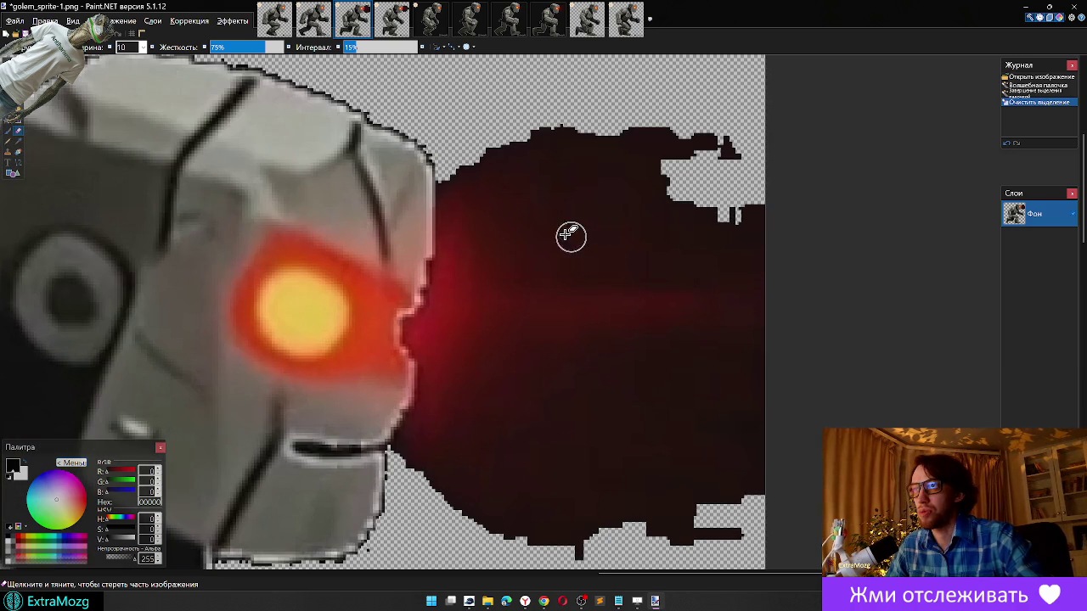
mouse_move(451, 184)
left_mouse_down()
mouse_move(449, 264)
mouse_move(438, 304)
mouse_move(414, 328)
mouse_move(427, 404)
mouse_move(406, 446)
mouse_move(429, 437)
mouse_move(449, 395)
mouse_move(483, 157)
left_mouse_up()
Step: Rectangle-select and delete part of golem_sprite-1's dark glow patch
key("s")
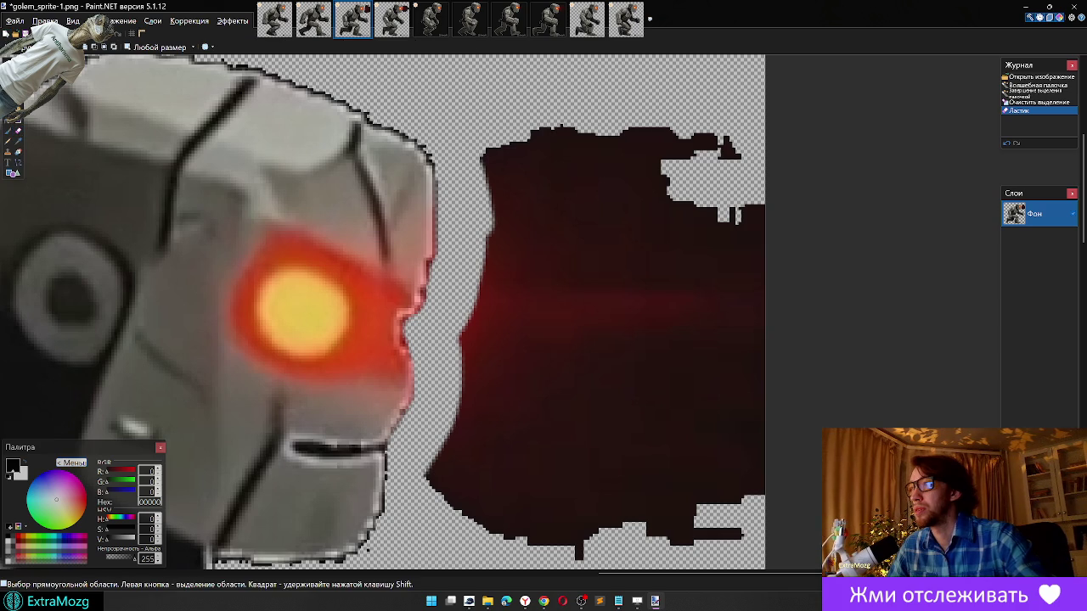
mouse_move(820, 85)
left_mouse_down()
mouse_move(517, 490)
mouse_move(437, 298)
mouse_move(437, 250)
mouse_move(435, 272)
left_mouse_up()
scroll(644, 381, "up", 2)
scroll(644, 381, "up", 3)
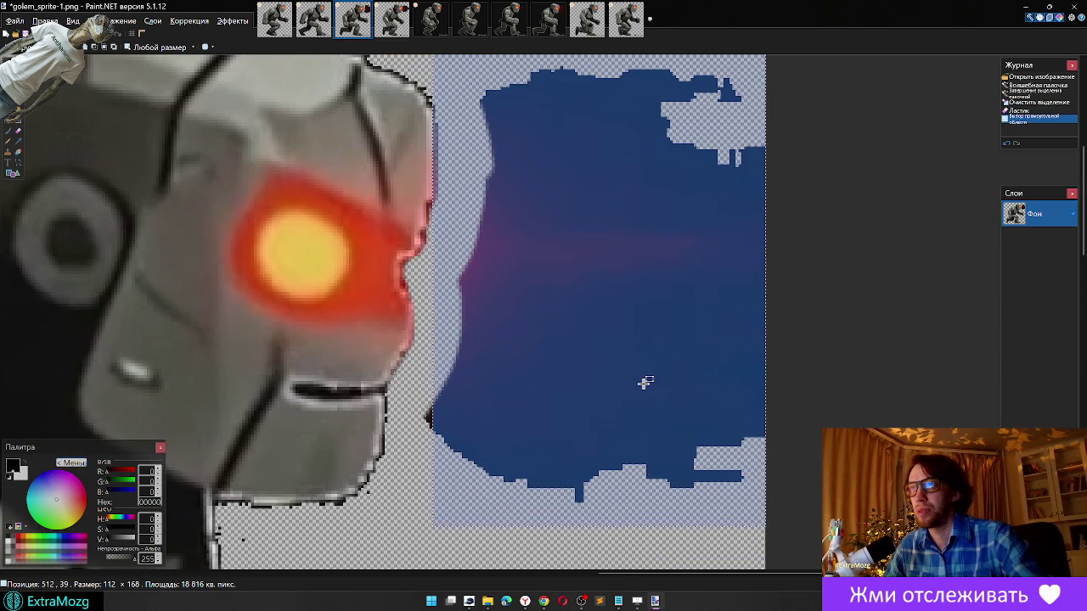
left_click_drag(459, 81, 802, 345)
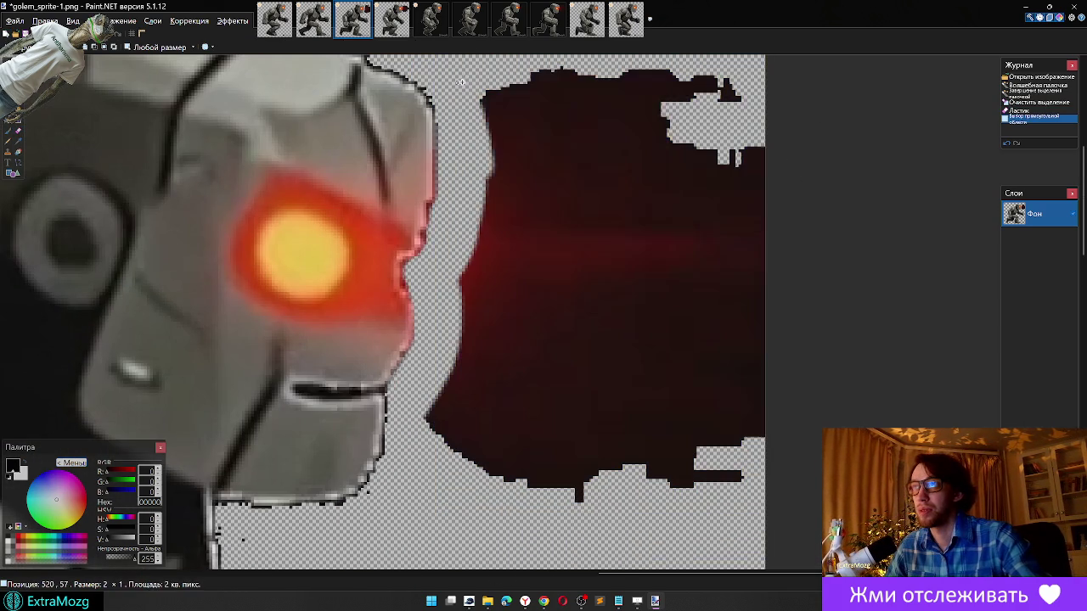
key("Delete")
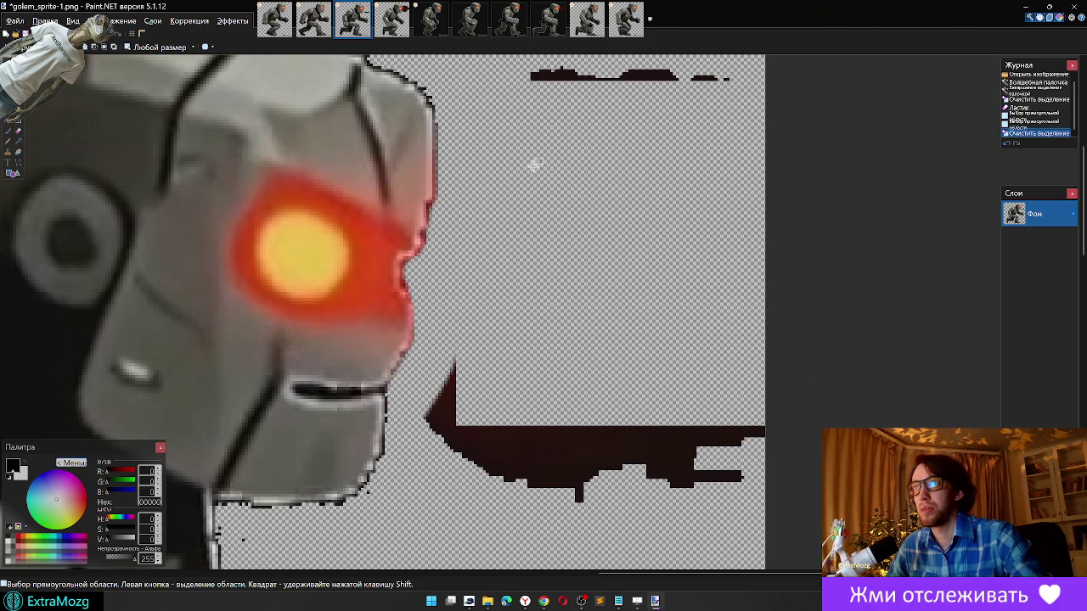
Step: Delete the top and remaining dark strips using rectangle selections
scroll(534, 165, "up", 3)
left_click_drag(481, 68, 803, 306)
key("Delete")
scroll(950, 227, "down", 3)
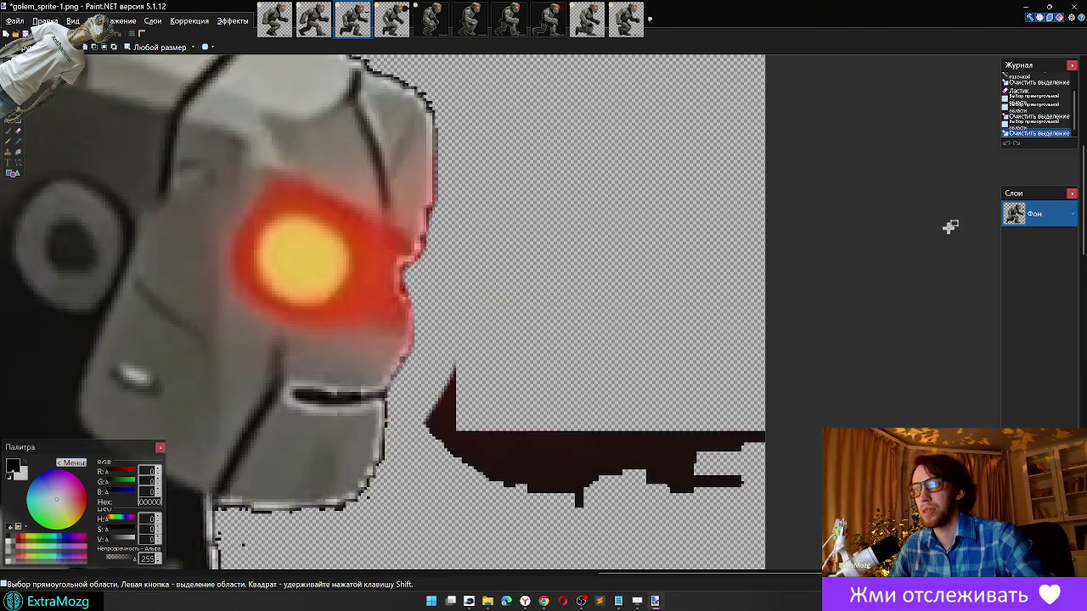
scroll(950, 226, "down", 1)
left_click_drag(428, 251, 767, 425)
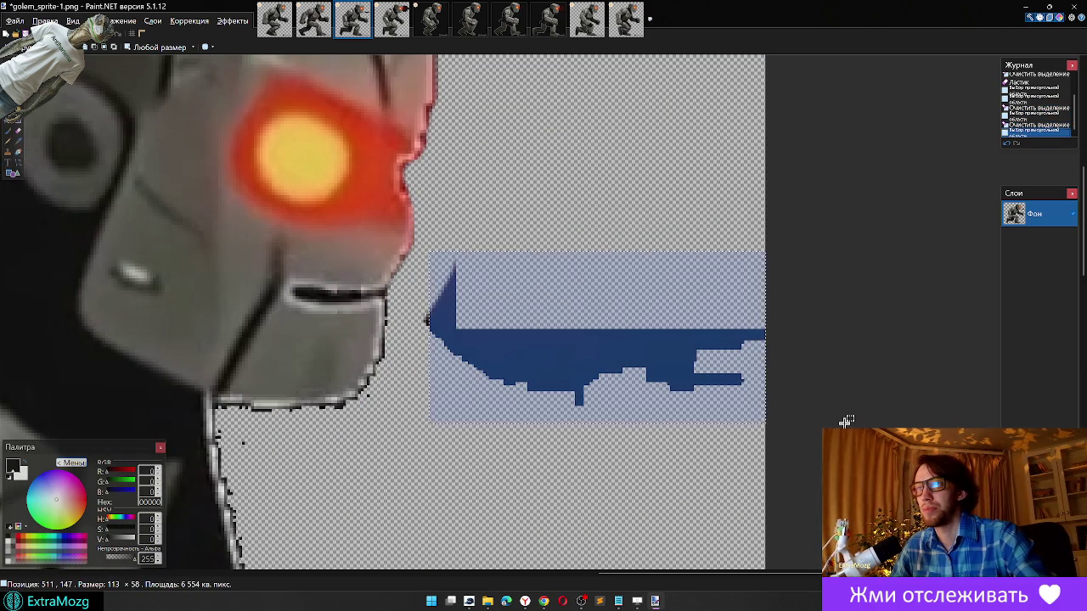
key("Delete")
Step: Box and delete two stray dark specks beside the golem
left_click_drag(456, 304, 404, 332)
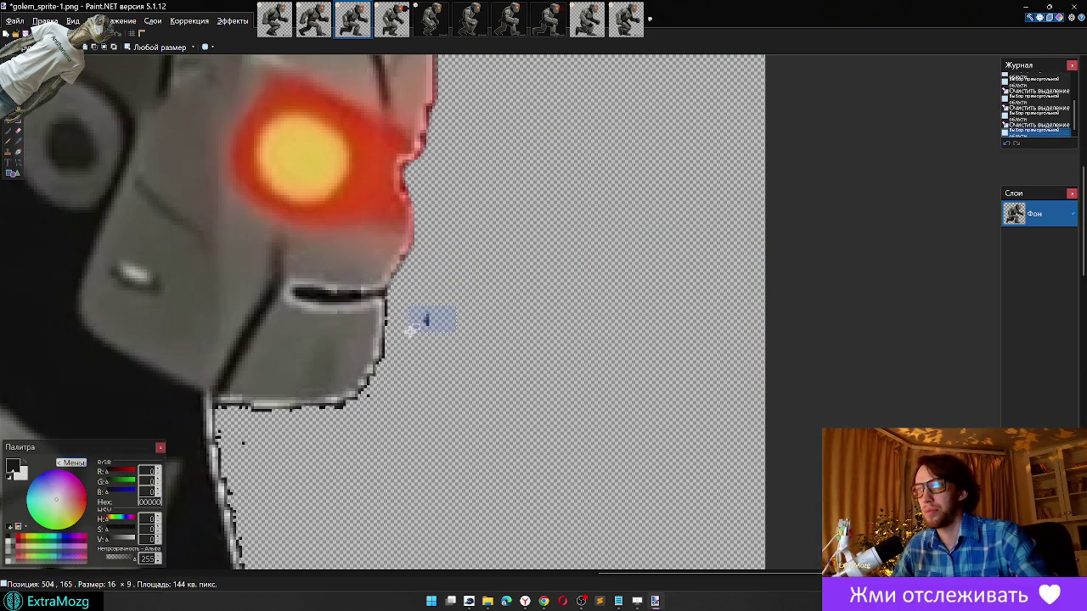
key("Delete")
left_click_drag(236, 438, 260, 464)
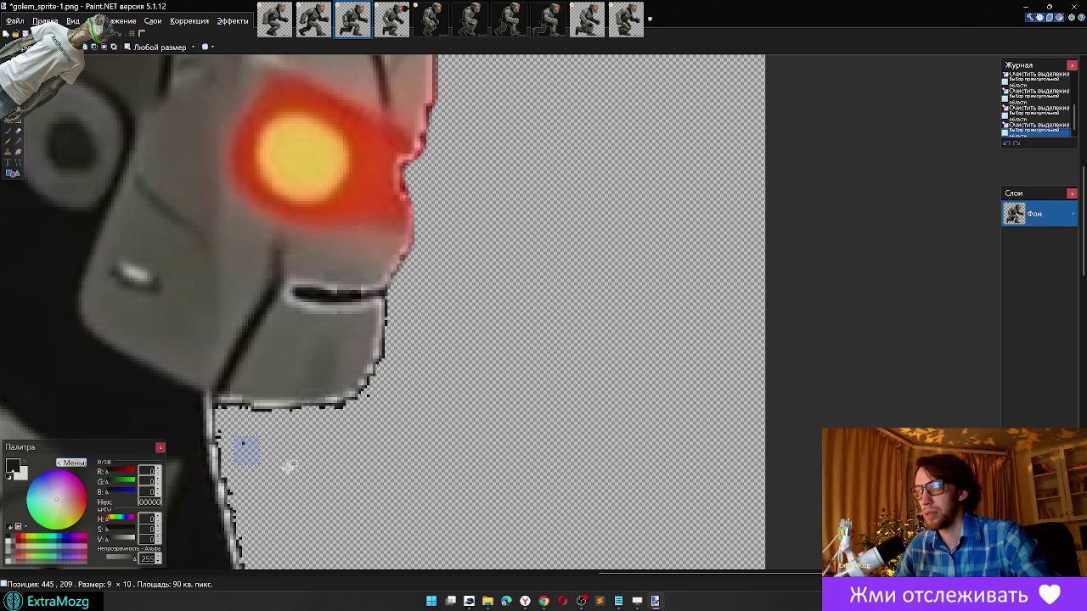
key("Delete")
scroll(563, 301, "down", 2)
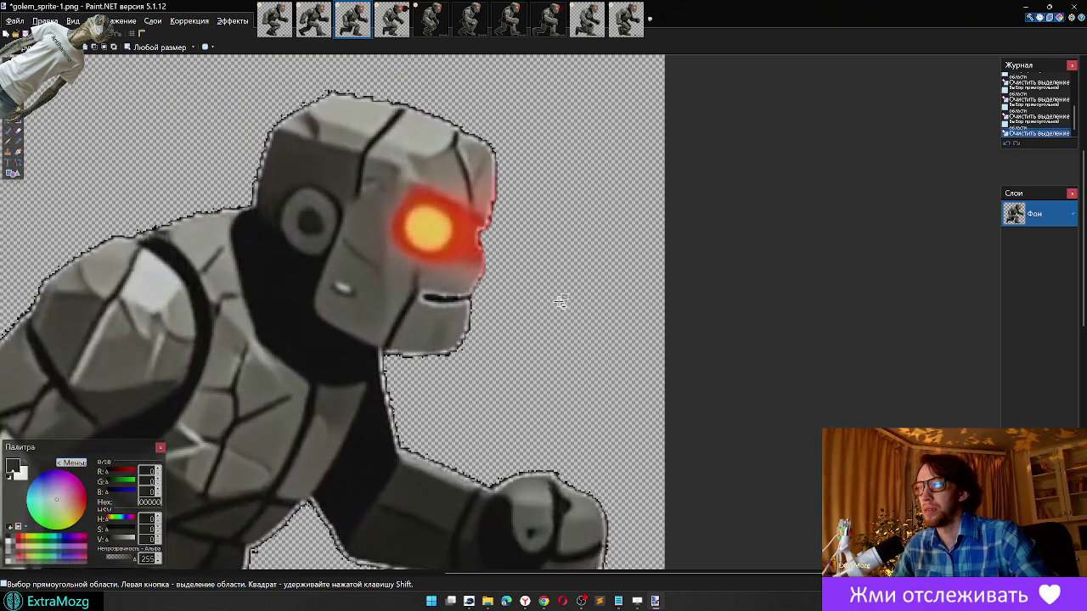
scroll(544, 315, "down", 2)
scroll(541, 325, "down", 1)
scroll(594, 547, "up", 2)
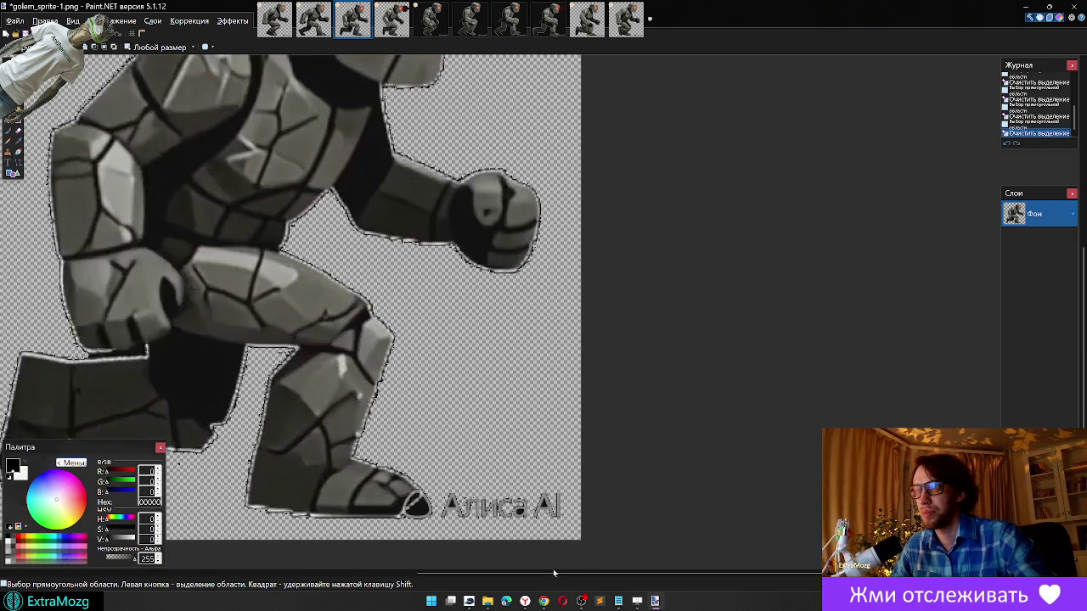
scroll(593, 548, "up", 2)
Step: Delete the Алиса AI watermark, then switch to golem_sprite-2
left_click_drag(648, 457, 394, 560)
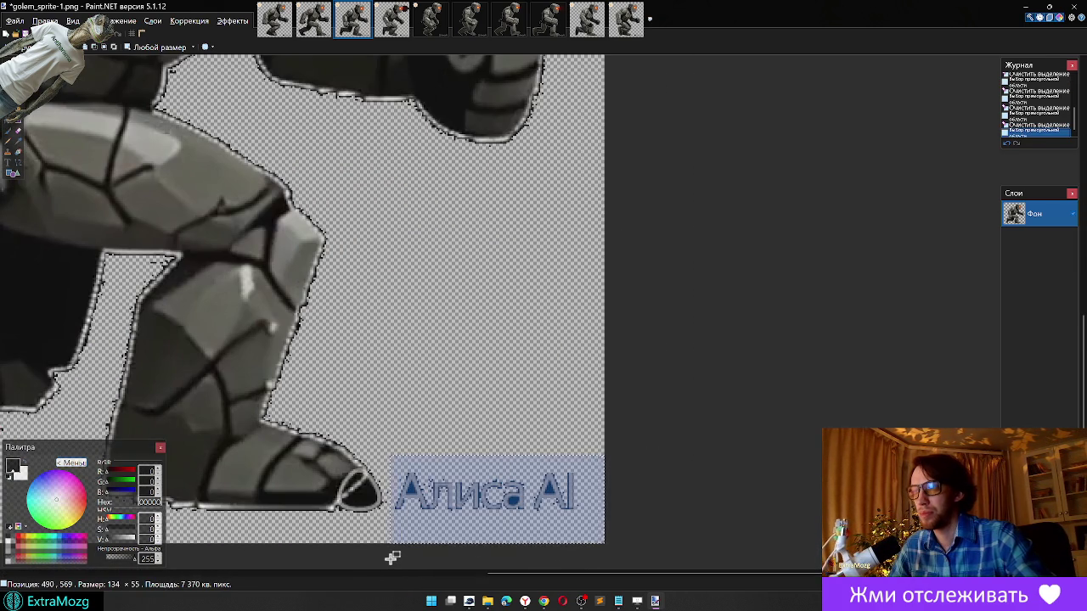
key("Delete")
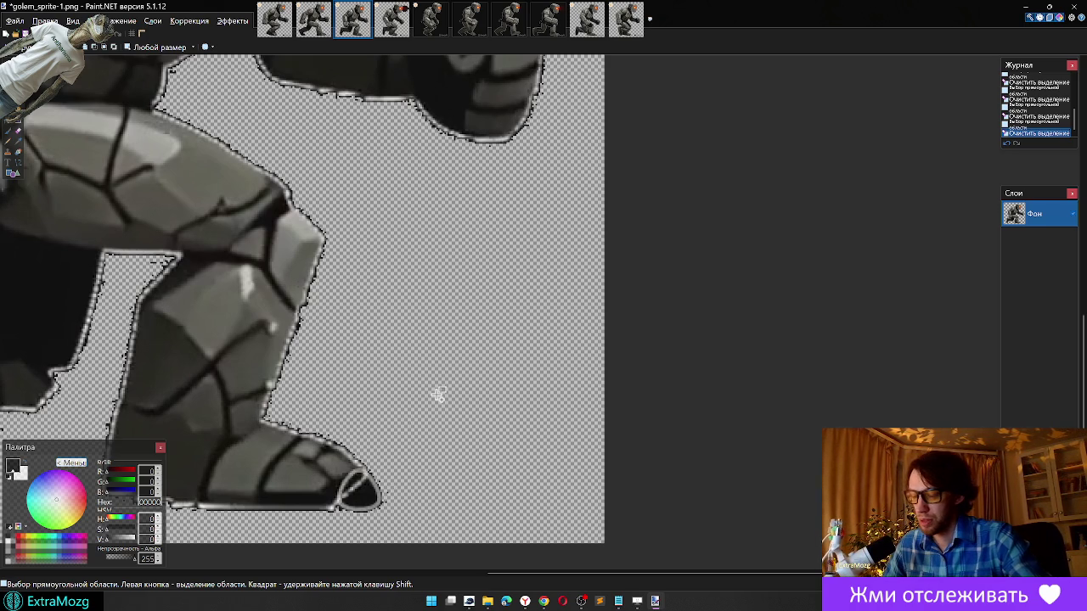
key("ctrl+Tab")
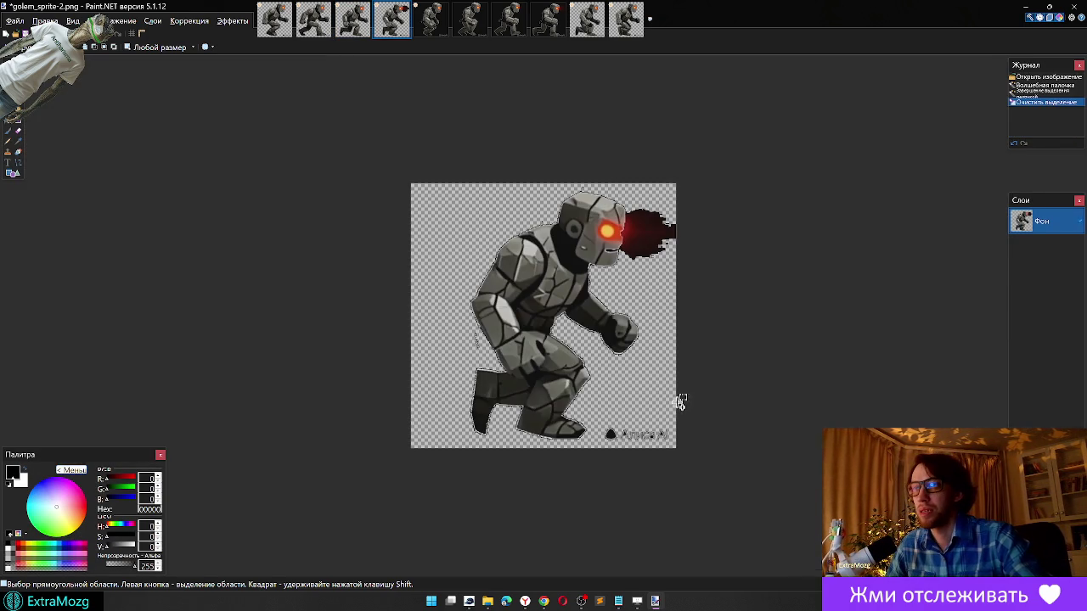
Step: Delete golem_sprite-2's Алиса AI watermark and the red glow spilling past the head
mouse_move(697, 405)
left_mouse_down()
mouse_move(575, 410)
mouse_move(584, 479)
left_mouse_up()
key("Delete")
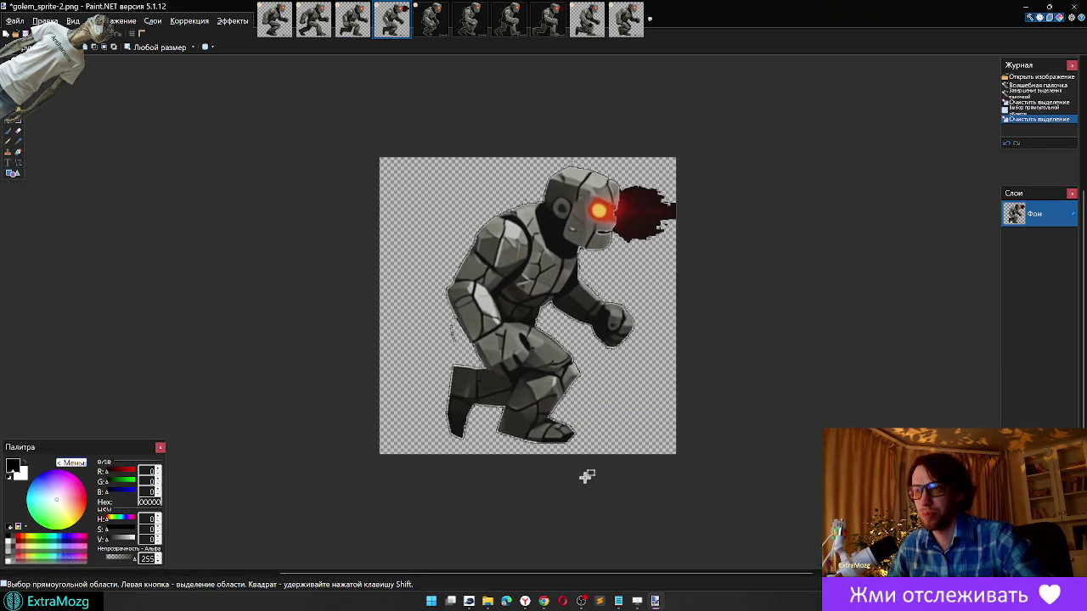
scroll(662, 210, "up", 3)
left_click_drag(740, 117, 539, 405)
key("Delete")
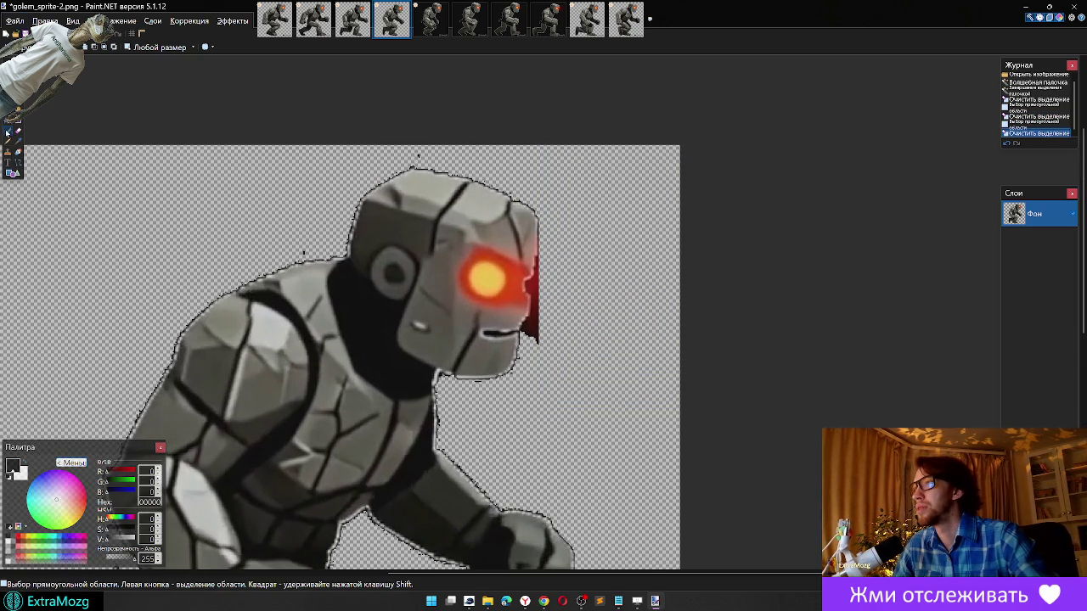
Step: Eraser the red glow beside the eye and the dark chunk under the jaw
left_click(15, 133)
scroll(496, 255, "up", 1)
scroll(543, 267, "up", 1)
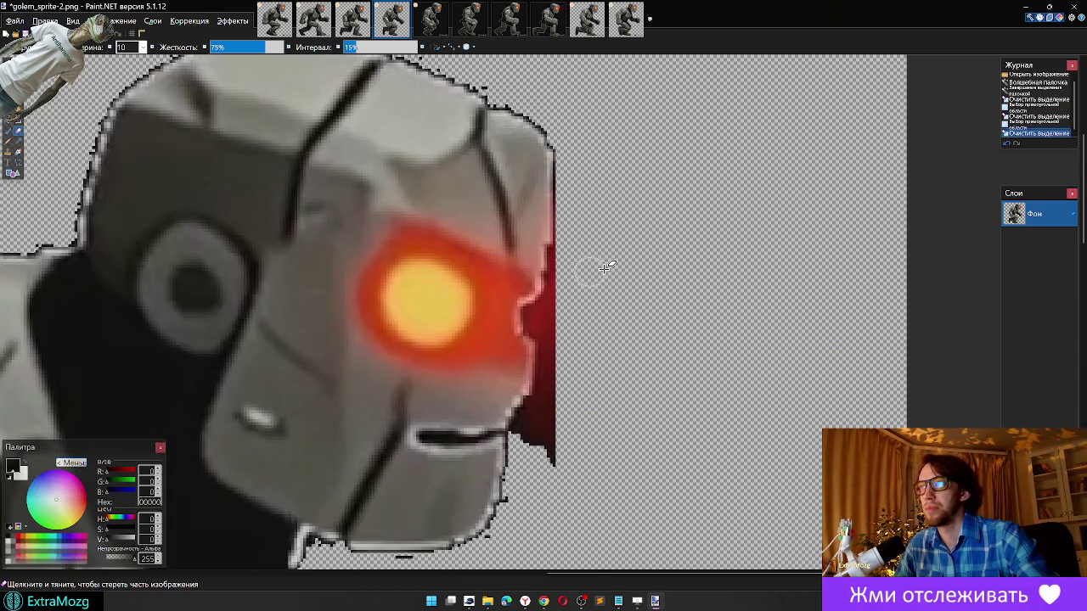
scroll(595, 259, "up", 1)
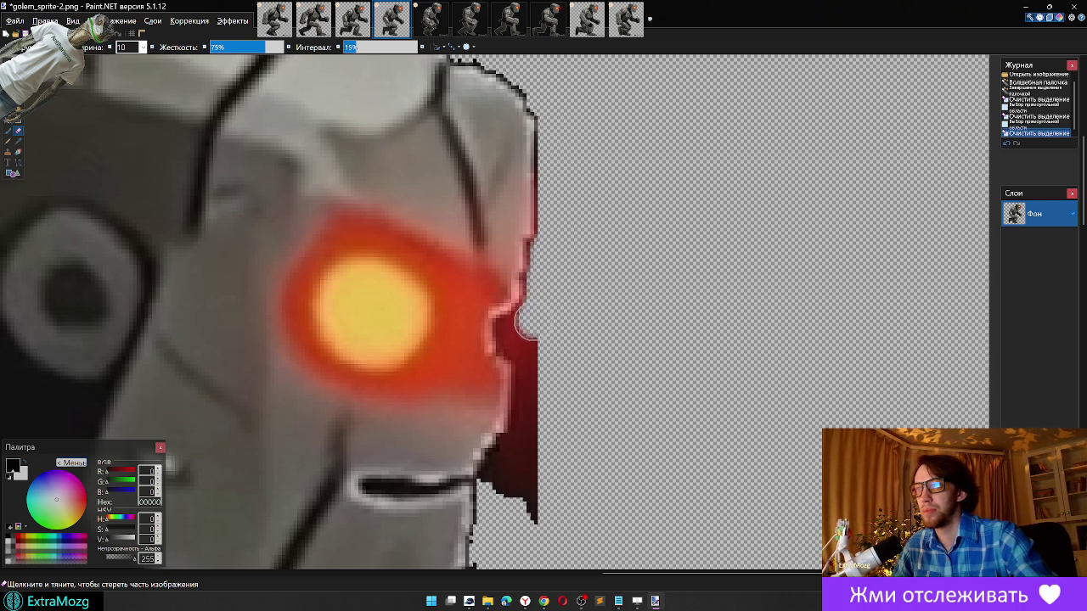
left_click_drag(513, 338, 527, 497)
mouse_move(530, 435)
left_mouse_down()
mouse_move(507, 493)
mouse_move(544, 481)
left_mouse_up()
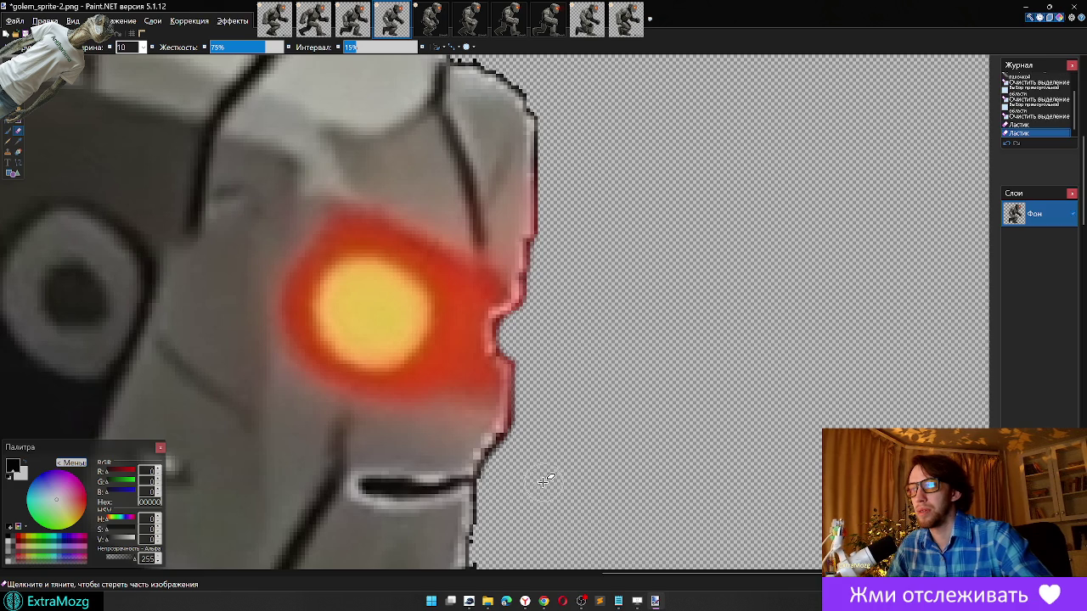
Step: Erase leftover glow spots along the head's edge
scroll(518, 442, "down", 3)
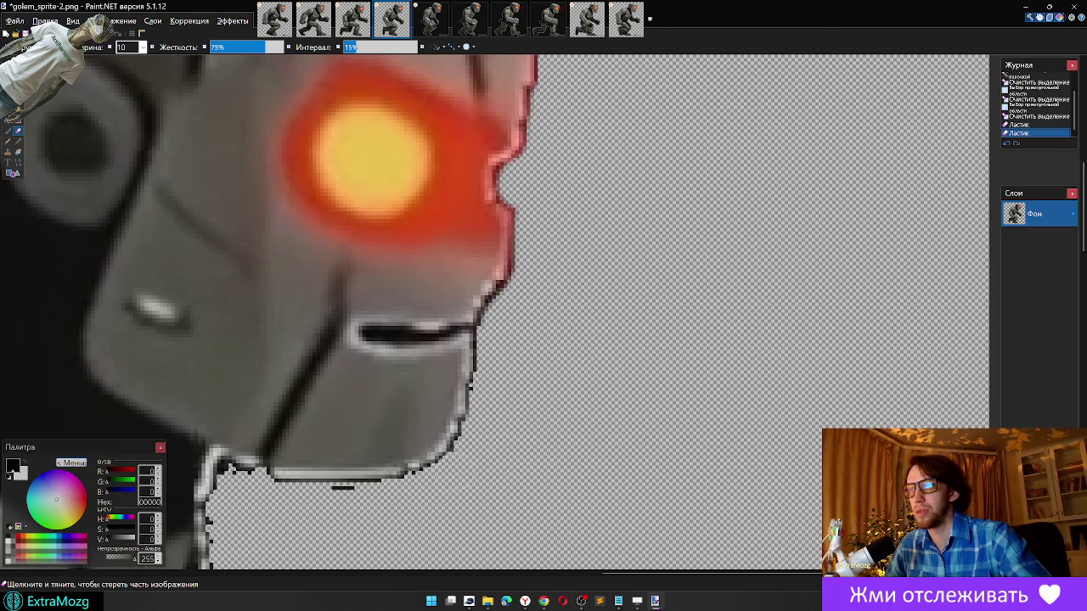
scroll(619, 382, "down", 2)
scroll(629, 348, "down", 2)
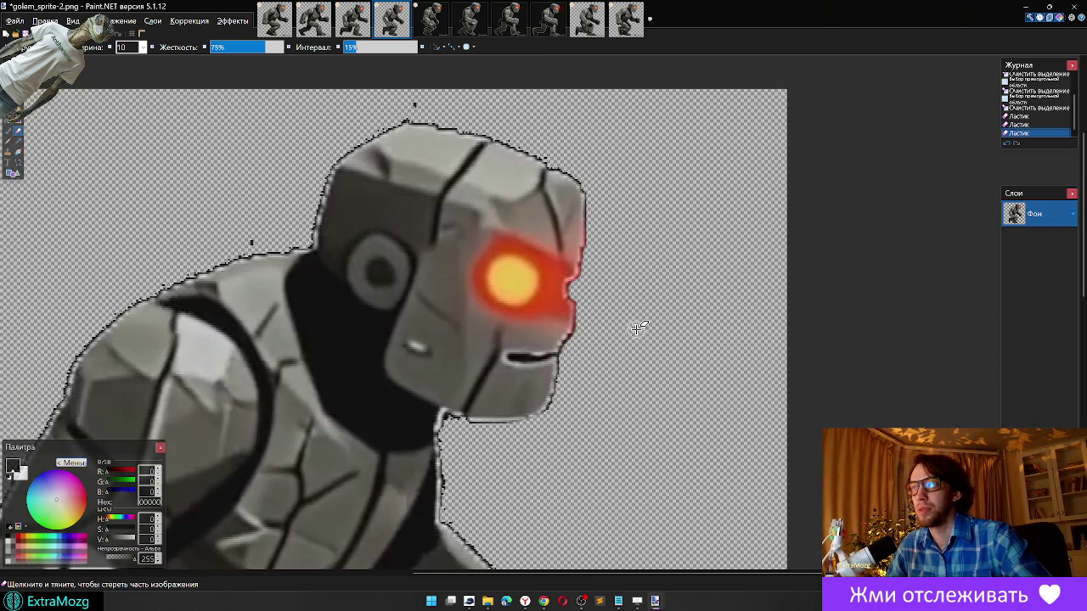
scroll(641, 310, "down", 1)
scroll(594, 280, "down", 1)
scroll(556, 256, "up", 2)
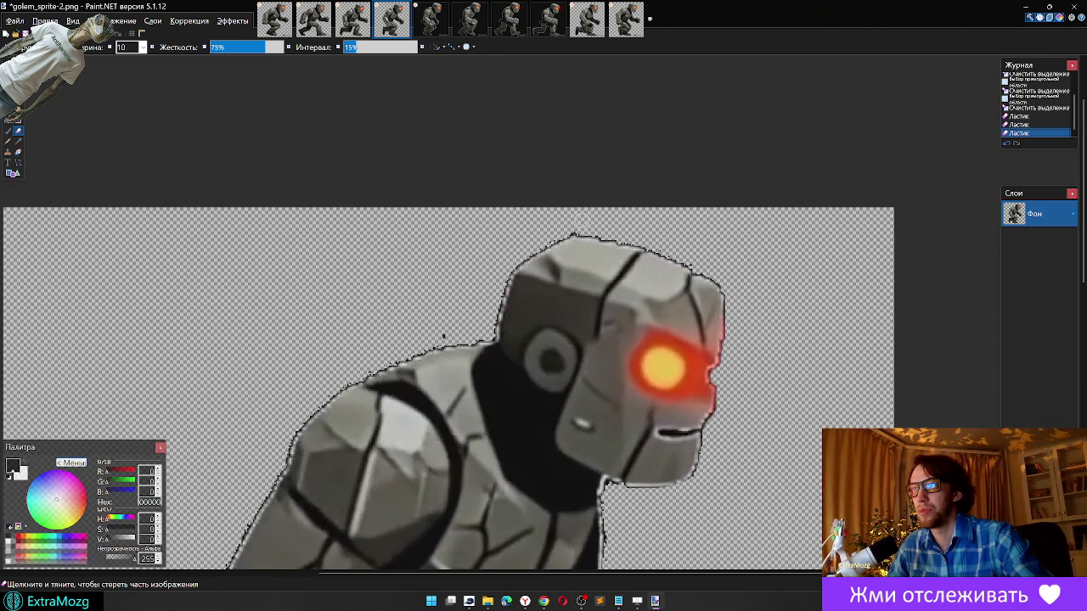
left_click(499, 235)
left_click(489, 294)
Step: Erase a stray mark near the legs, then bring up golem_sprite-3
scroll(510, 322, "down", 2)
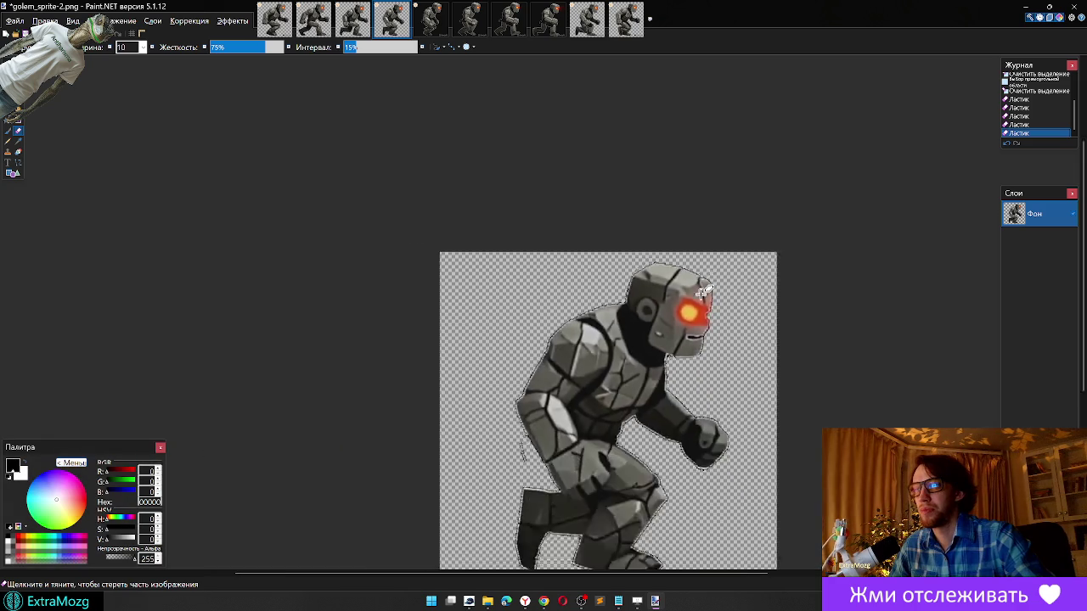
scroll(594, 374, "down", 1)
scroll(637, 403, "up", 3)
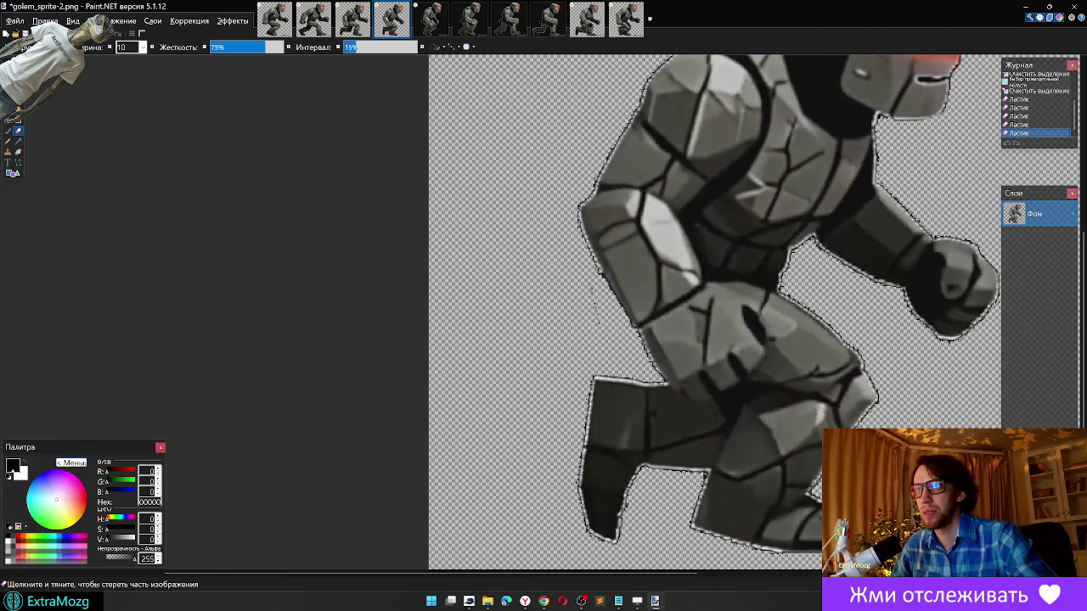
left_click(603, 321)
scroll(601, 319, "down", 2)
scroll(599, 315, "down", 2)
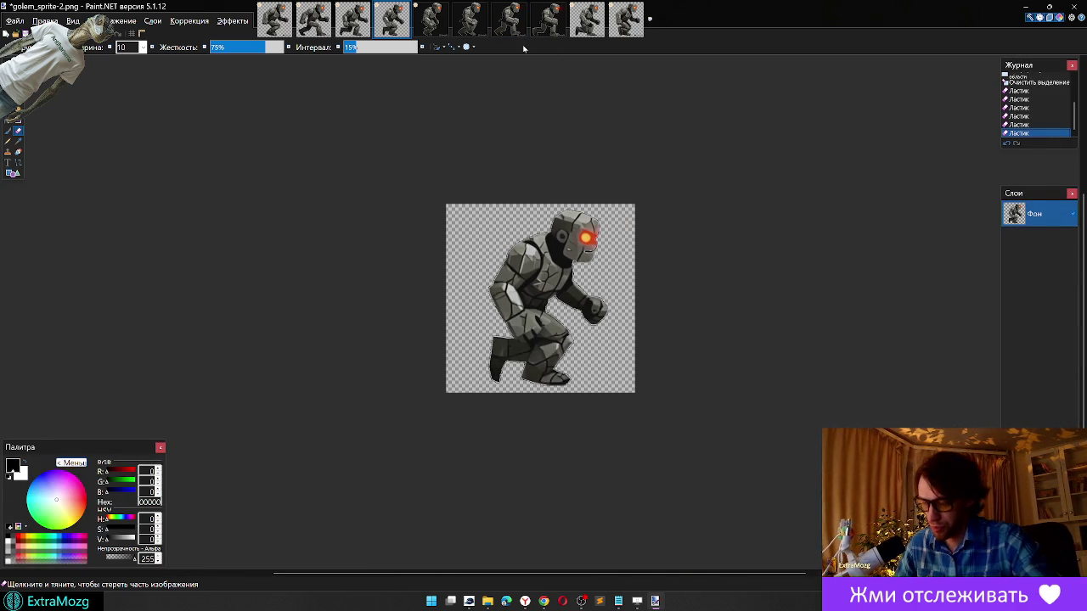
left_click(430, 18)
Step: Zoom in and erase the stray white and dark marks beside golem_sprite-3's knee
scroll(473, 314, "up", 3)
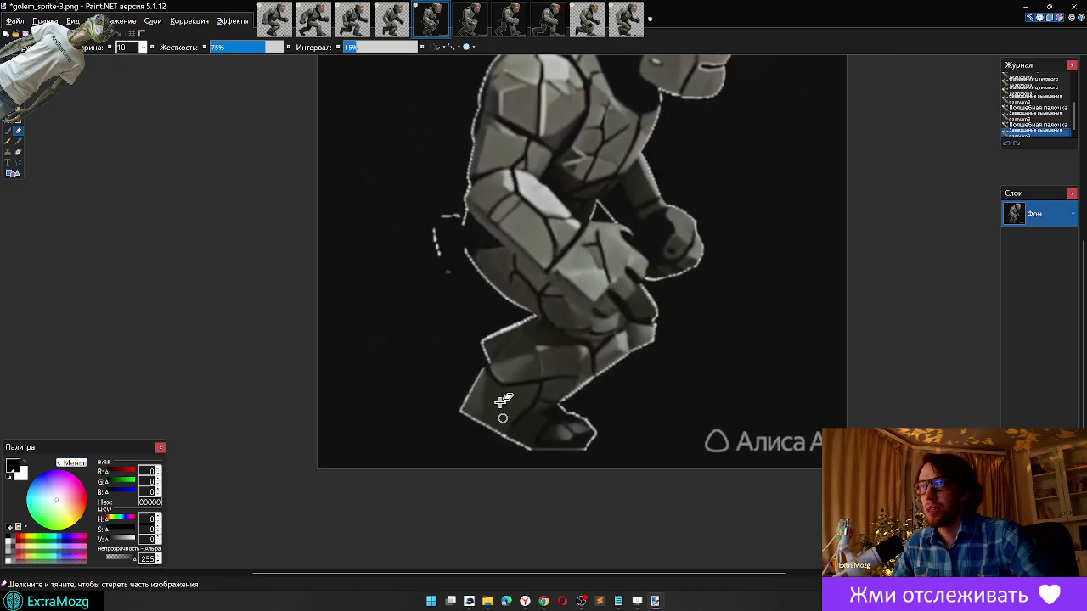
scroll(473, 315, "up", 1)
scroll(473, 315, "up", 2)
scroll(461, 249, "up", 1)
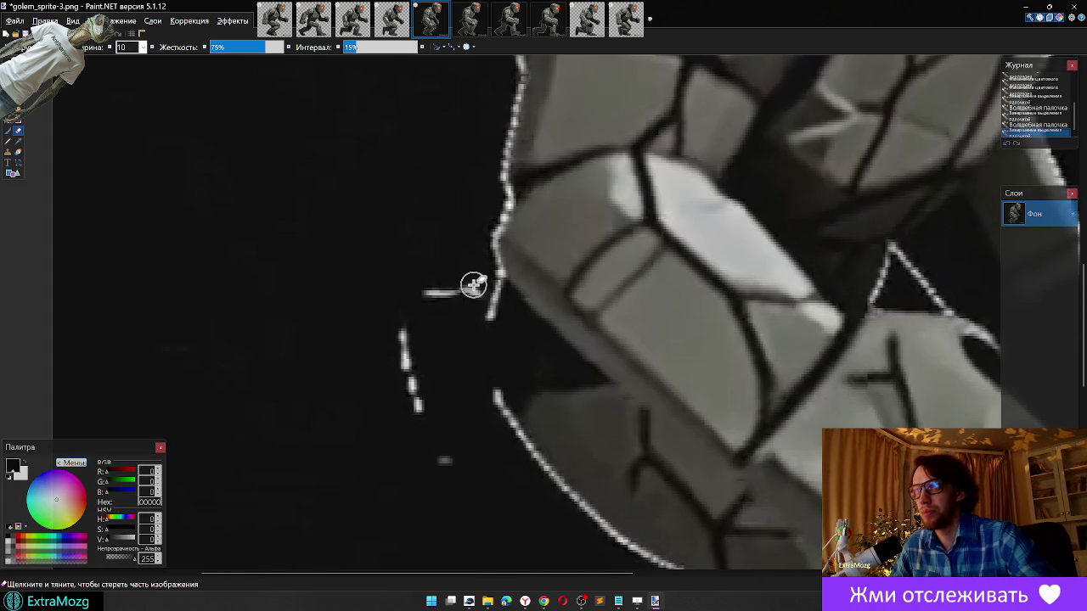
mouse_move(474, 294)
left_mouse_down()
mouse_move(481, 416)
mouse_move(452, 459)
mouse_move(412, 392)
mouse_move(404, 311)
mouse_move(446, 292)
mouse_move(445, 437)
left_mouse_up()
mouse_move(422, 361)
left_mouse_down()
mouse_move(492, 287)
mouse_move(474, 291)
mouse_move(480, 283)
left_mouse_up()
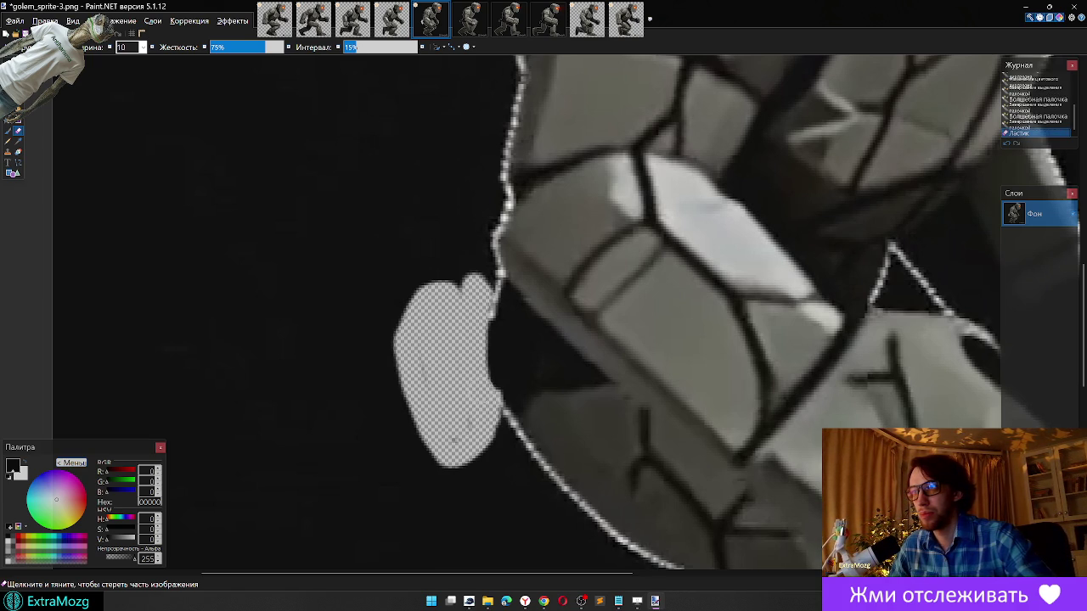
left_click_drag(467, 419, 450, 433)
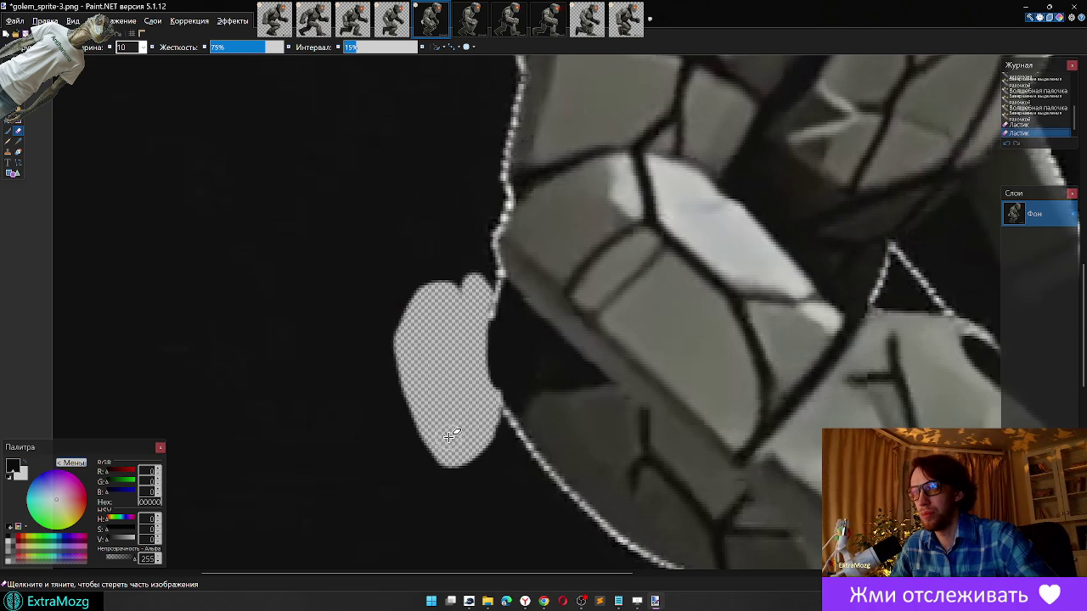
scroll(429, 336, "down", 5)
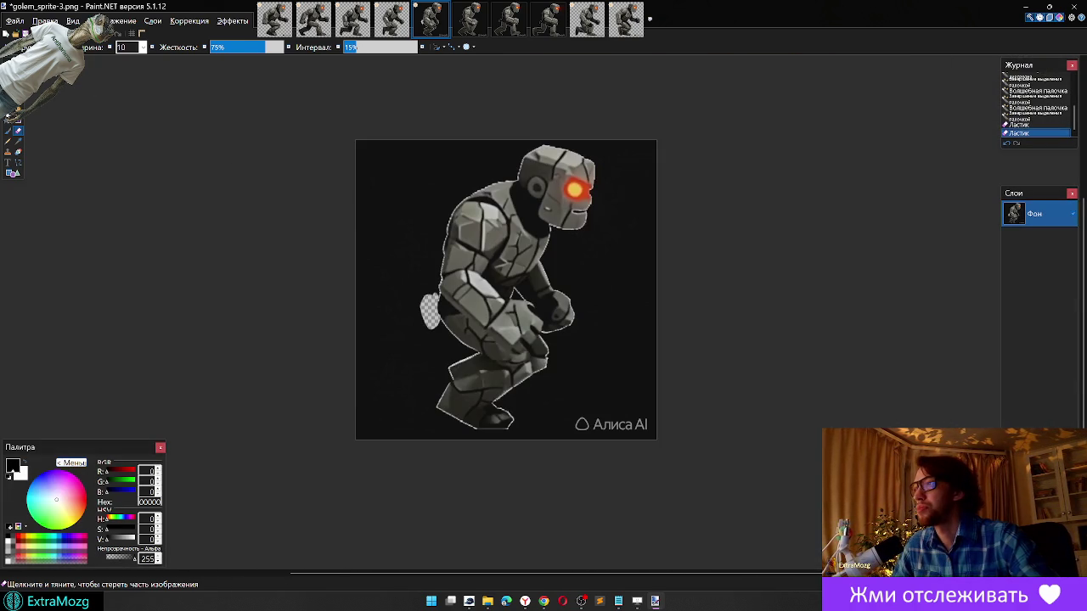
Step: Magic Wand golem_sprite-3's black background at lower sensitivity and delete it
key("s")
left_click(399, 178)
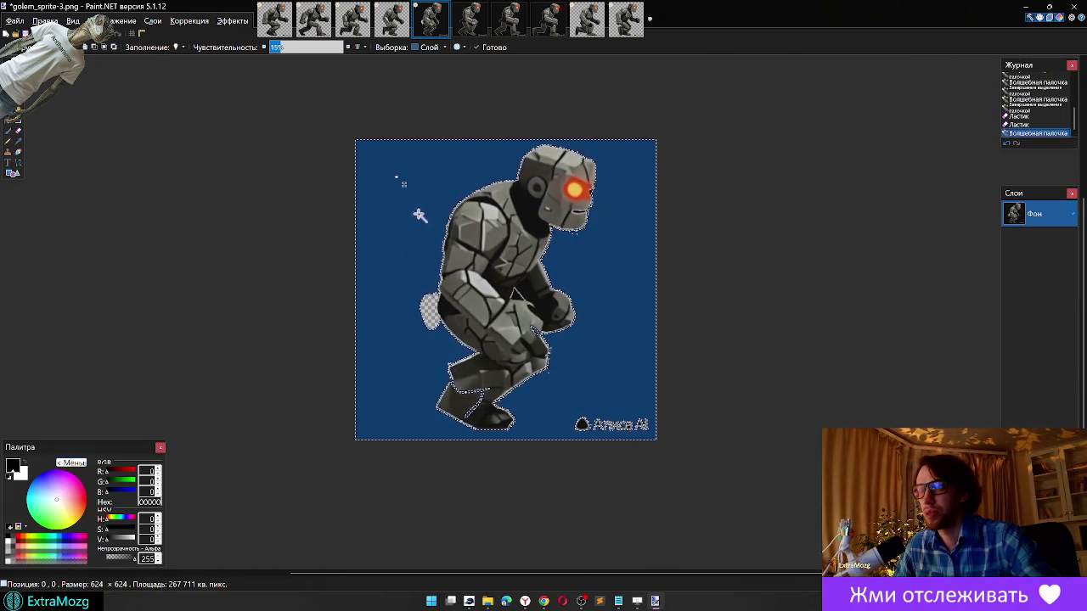
left_click(279, 46)
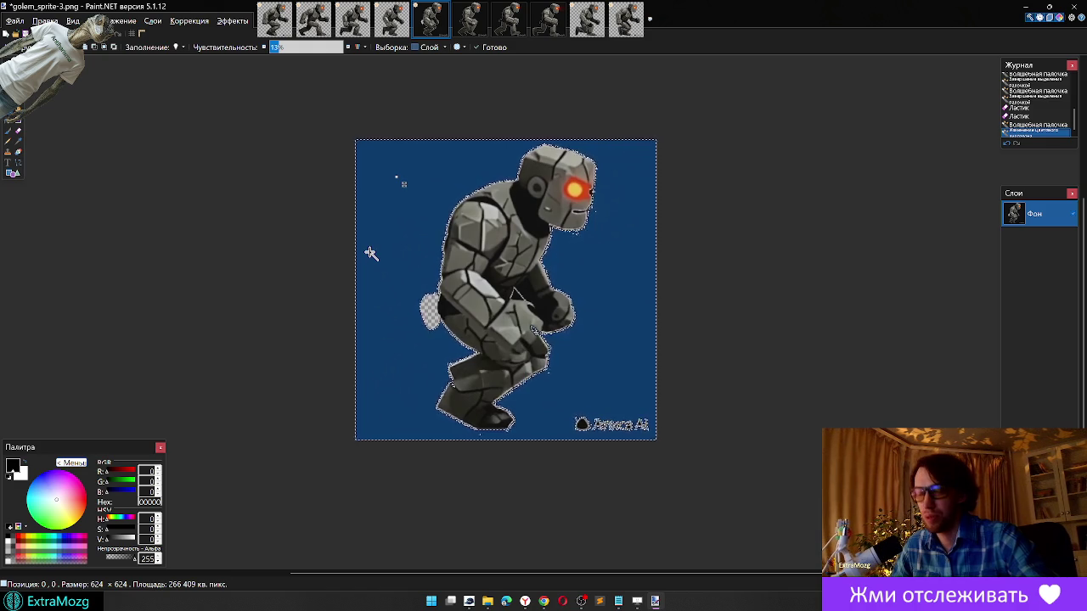
key("Delete")
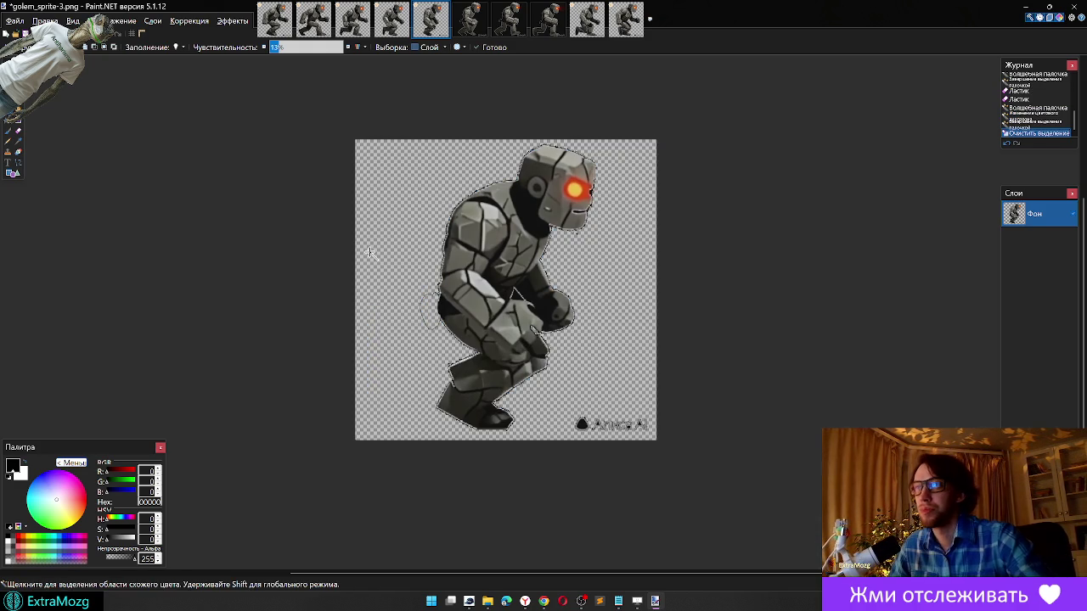
Step: Eraser the stray marks beside the golem's body
key("e")
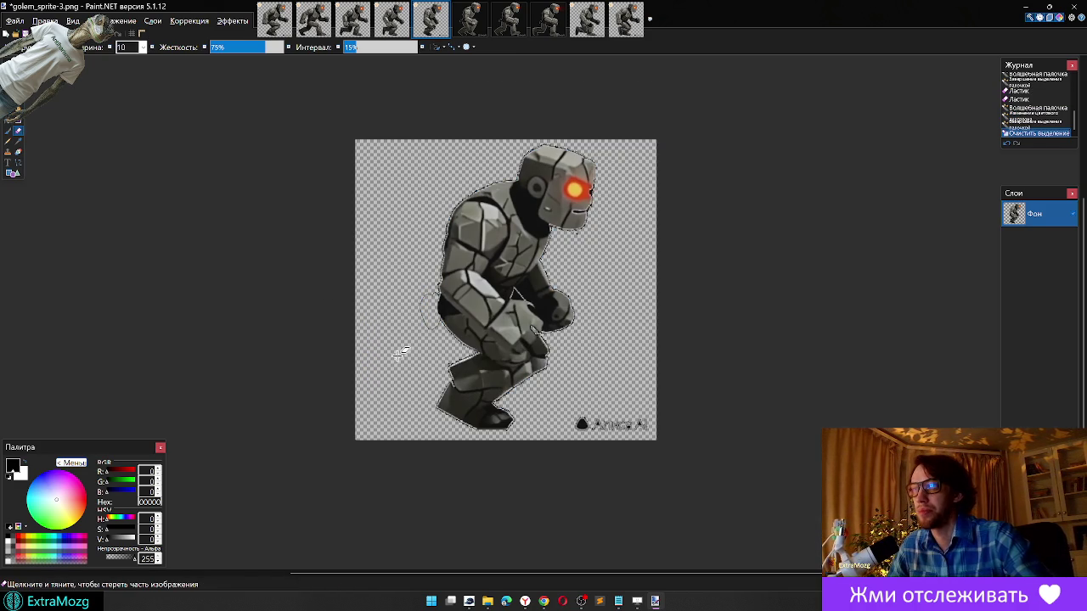
scroll(399, 354, "up", 3)
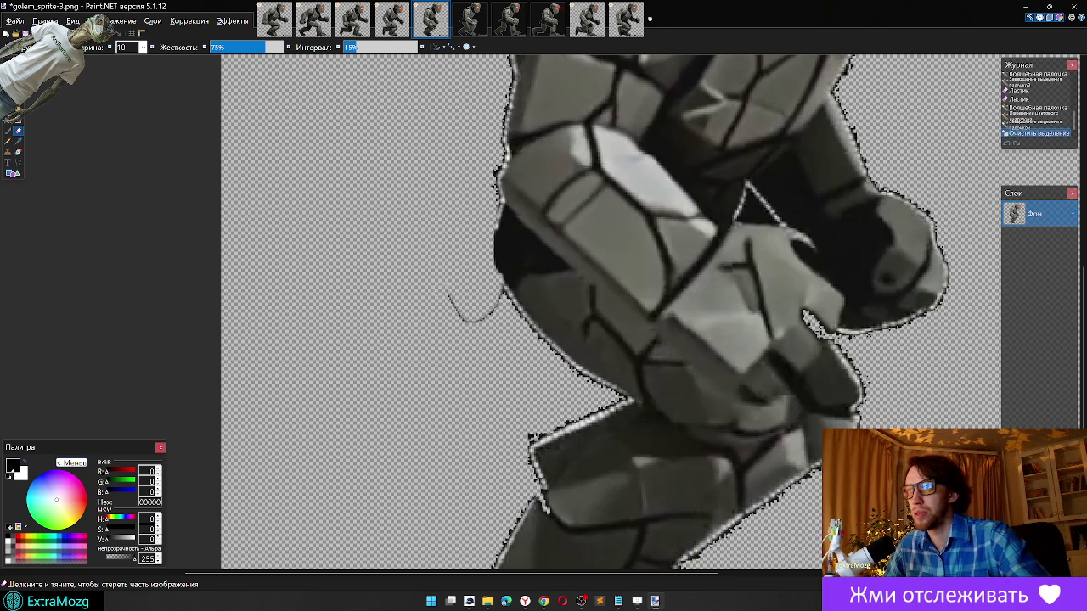
left_click(496, 298)
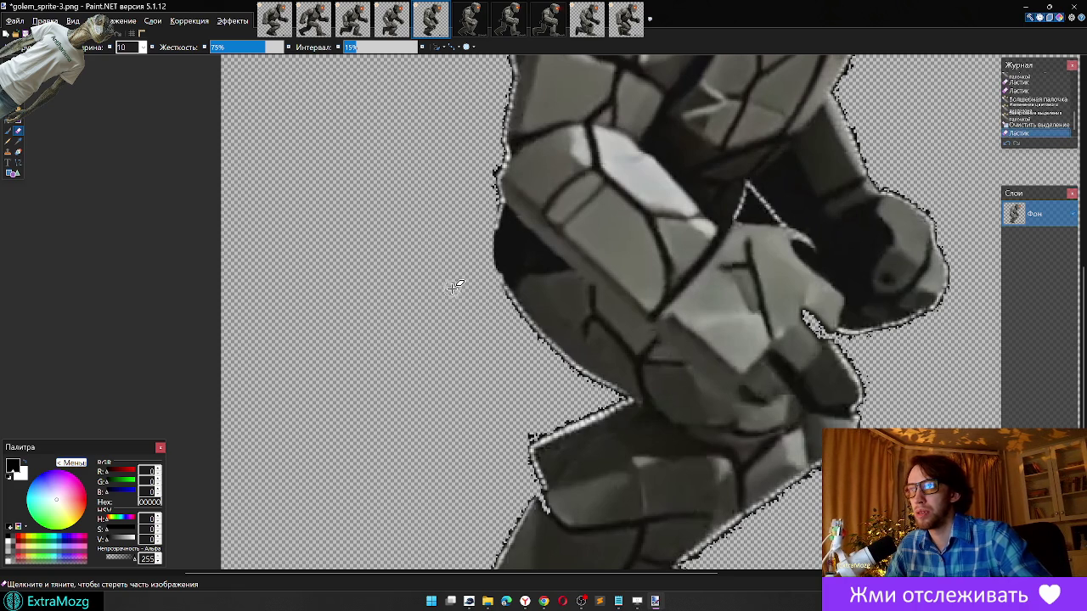
scroll(541, 381, "down", 5)
scroll(619, 379, "down", 5)
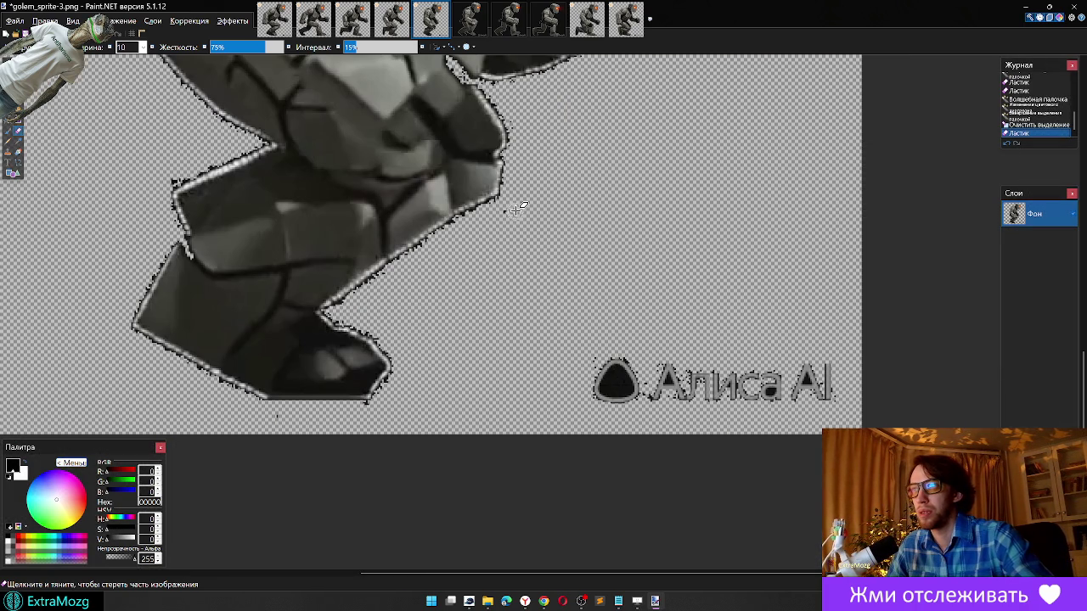
left_click_drag(510, 212, 470, 279)
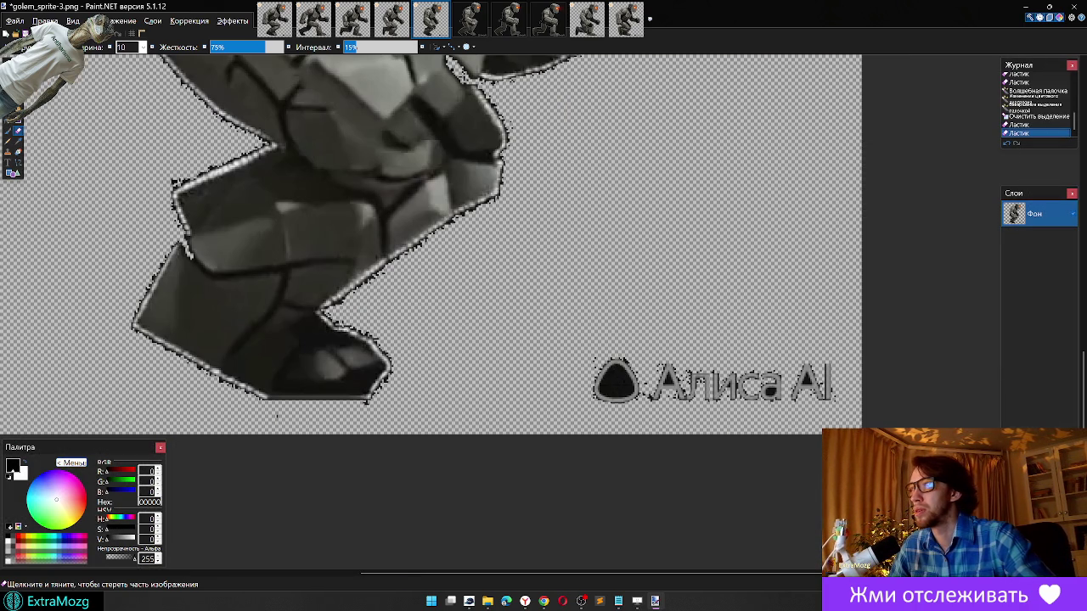
Step: Rectangle-select and delete the Алиса AI watermark, then drop the bottom-strip selection
left_click(8, 111)
left_click_drag(544, 303, 862, 436)
key("Delete")
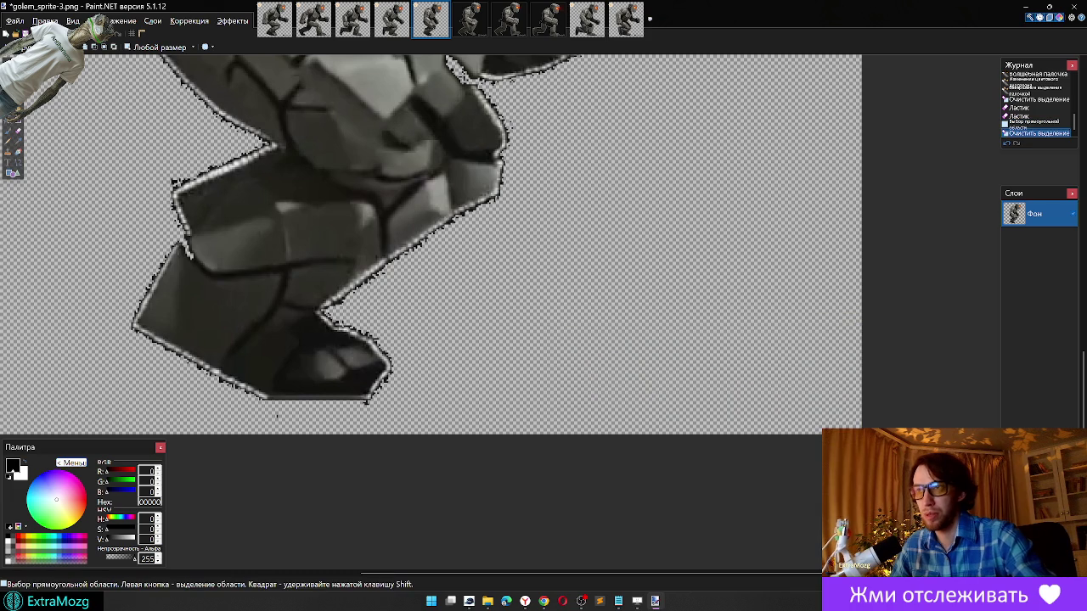
left_click_drag(208, 461, 355, 412)
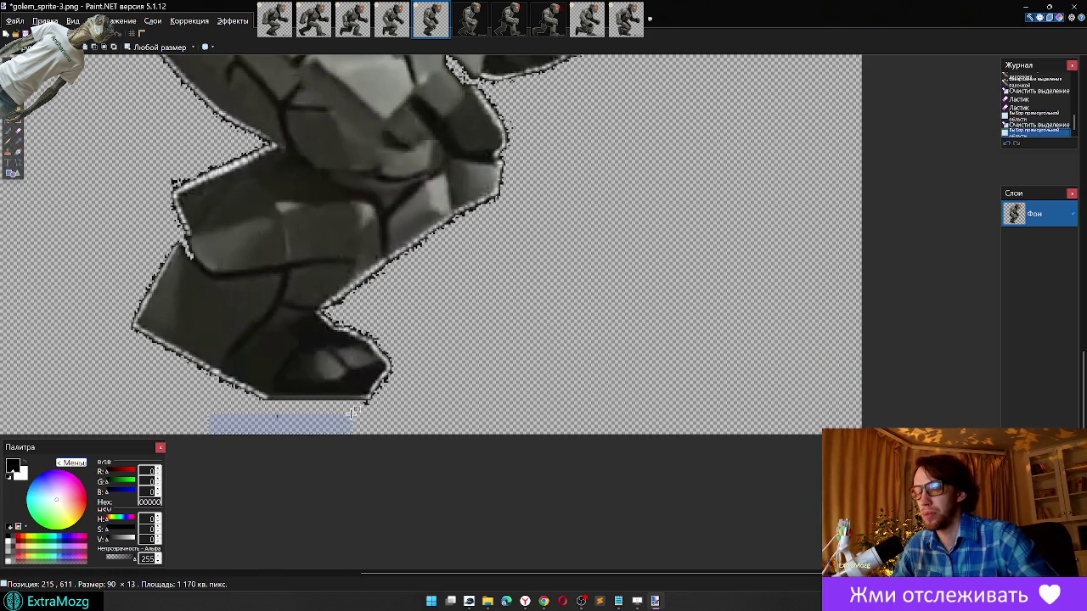
left_click(351, 414)
Step: Zoom out and bring up golem_sprite-4
scroll(529, 303, "down", 2)
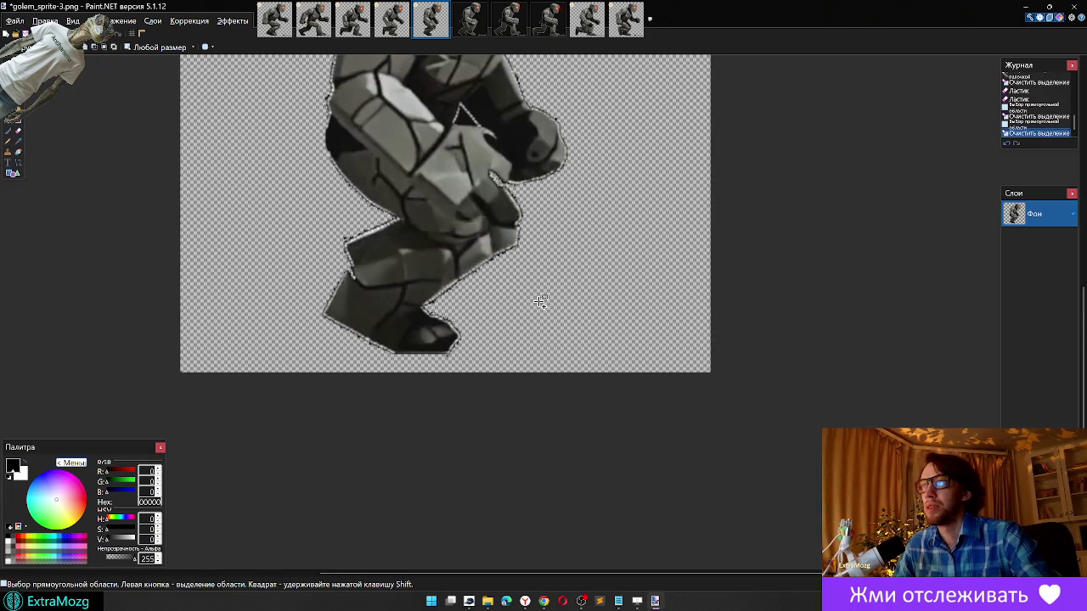
scroll(538, 300, "down", 1)
scroll(536, 345, "down", 1)
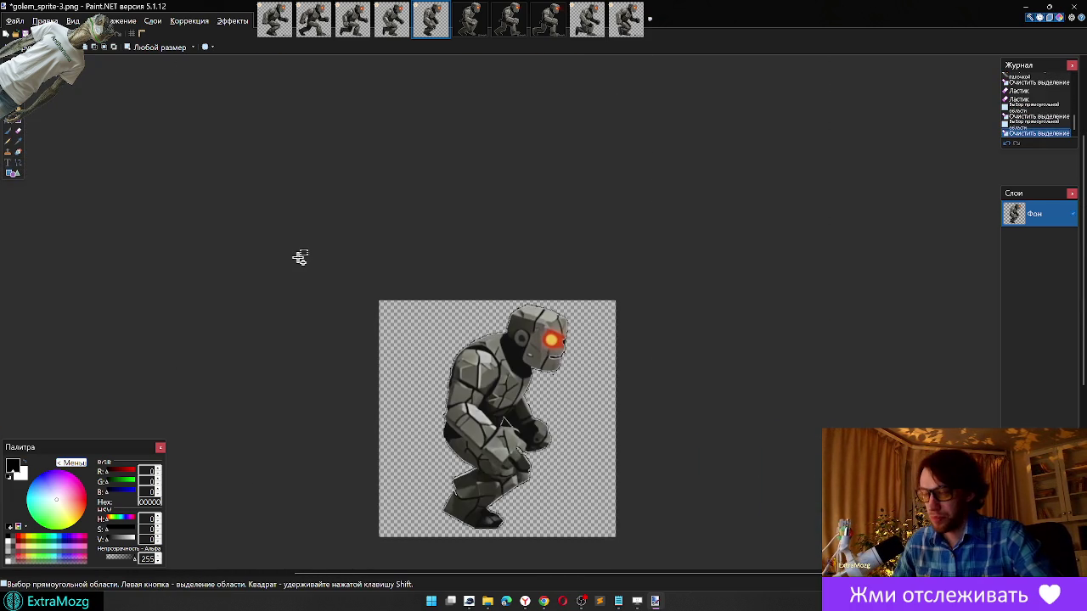
key("ctrl+Tab")
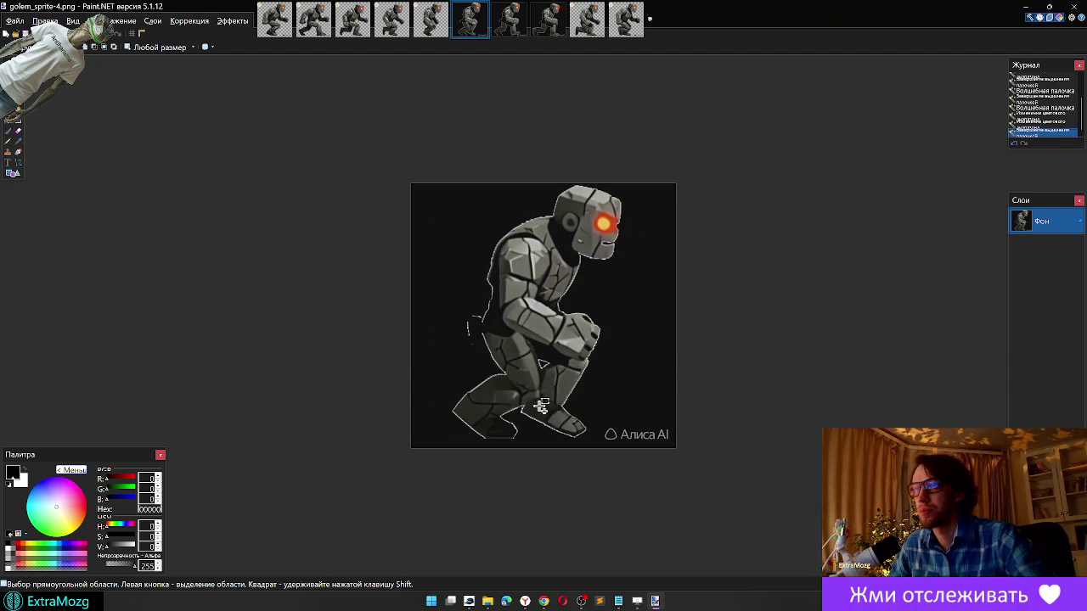
Step: Erase the bottom-right watermark corner and a rectangle along the sprite's left edge
scroll(541, 408, "up", 2)
left_click_drag(747, 391, 549, 494)
key("Delete")
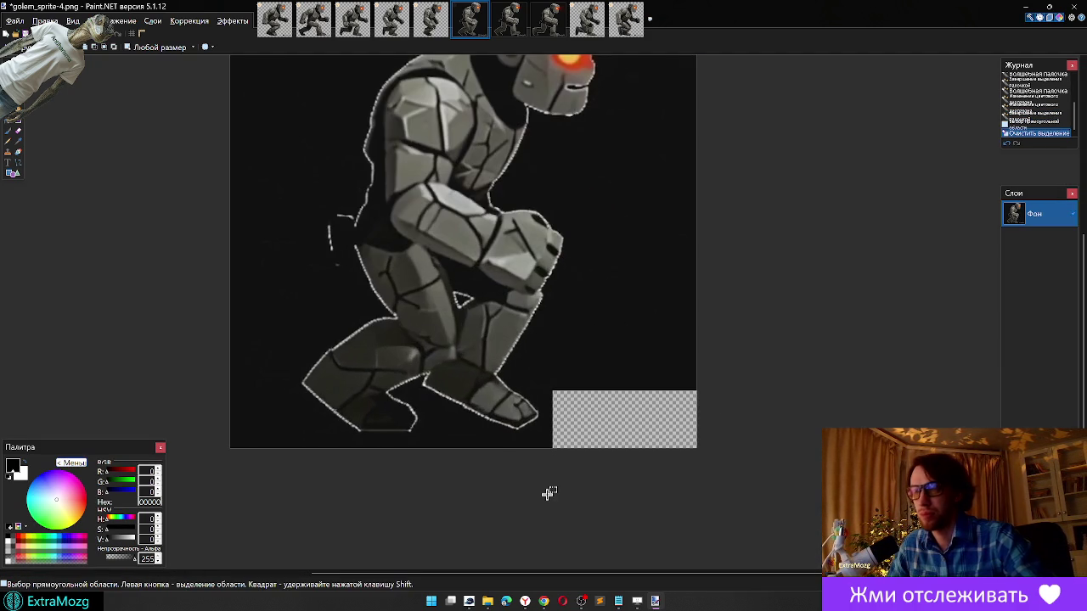
scroll(246, 233, "up", 2)
left_click_drag(190, 153, 432, 302)
key("Delete")
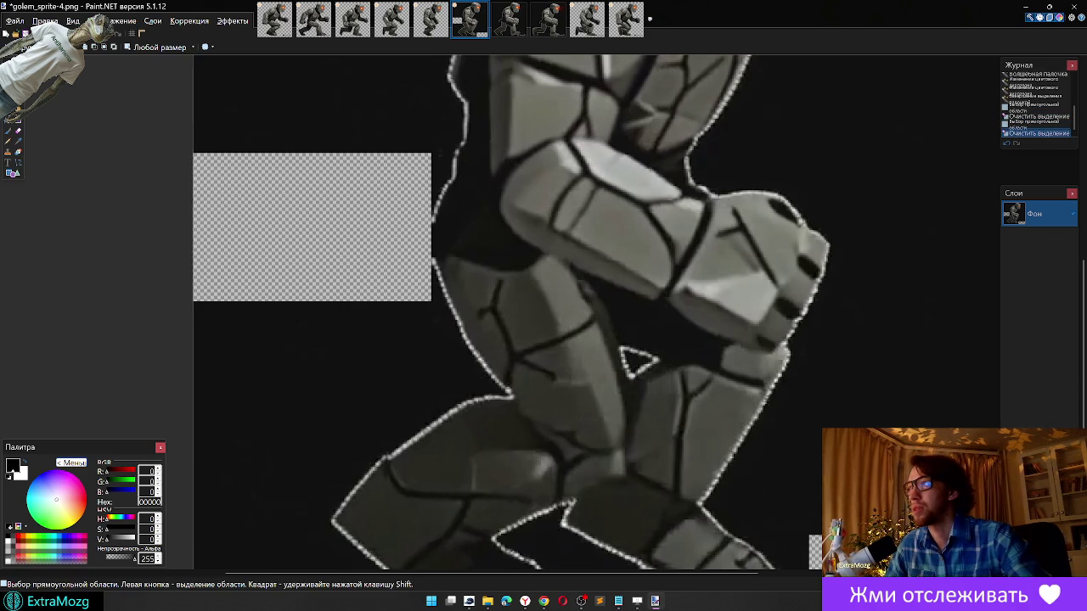
Step: Magic Wand the black background around the golem and delete it to transparency
key("s")
key("s")
key("s")
left_click(294, 105)
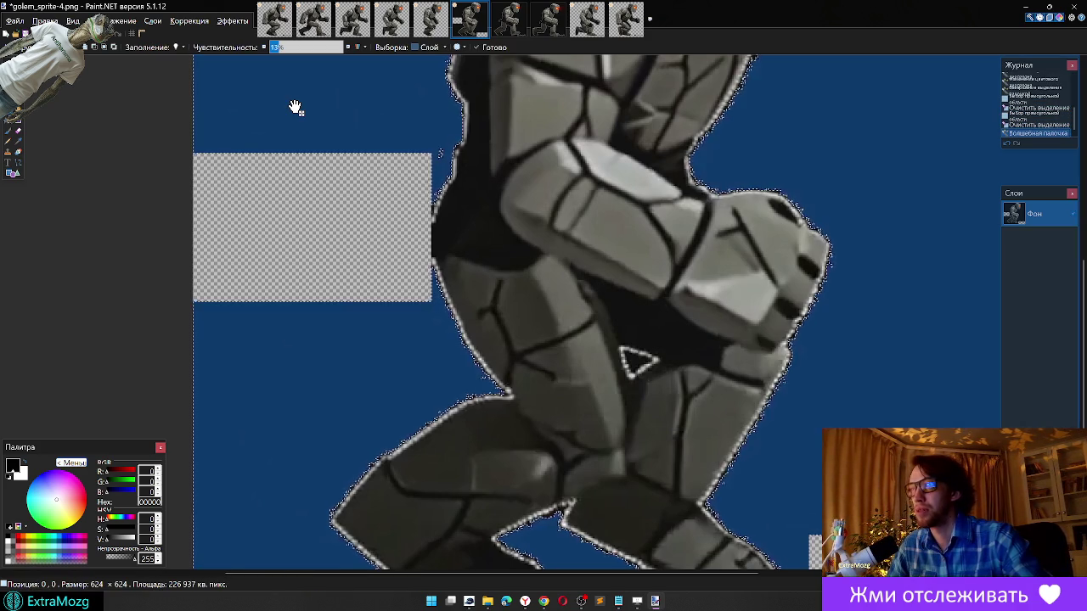
key("Delete")
scroll(448, 245, "down", 1)
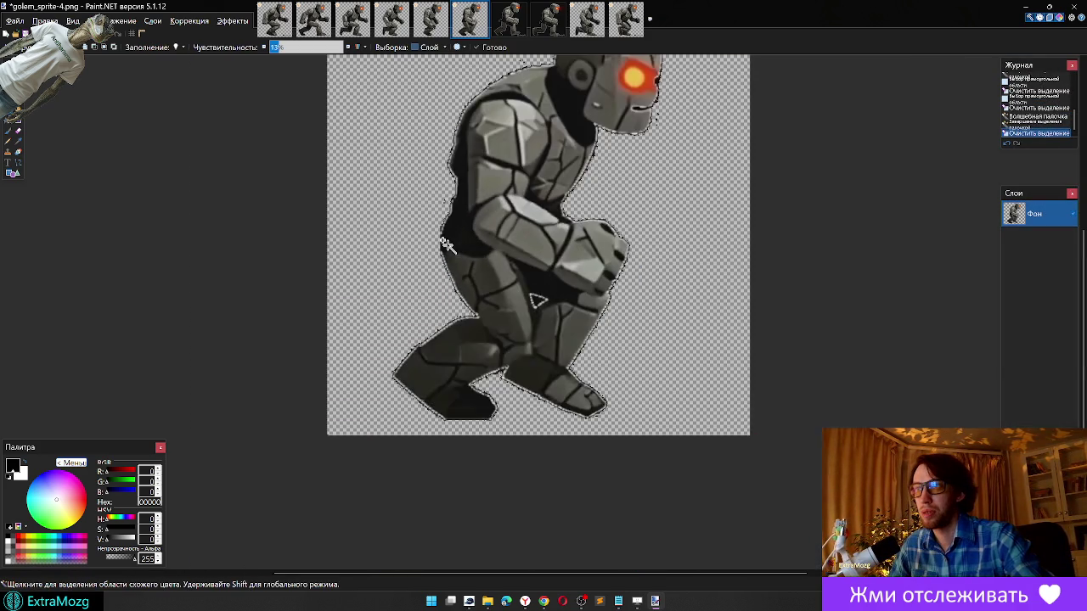
scroll(448, 245, "down", 1)
scroll(447, 245, "down", 1)
Step: Switch to golem_sprite-5 and erase a rectangle along its left edge
key("ctrl+Tab")
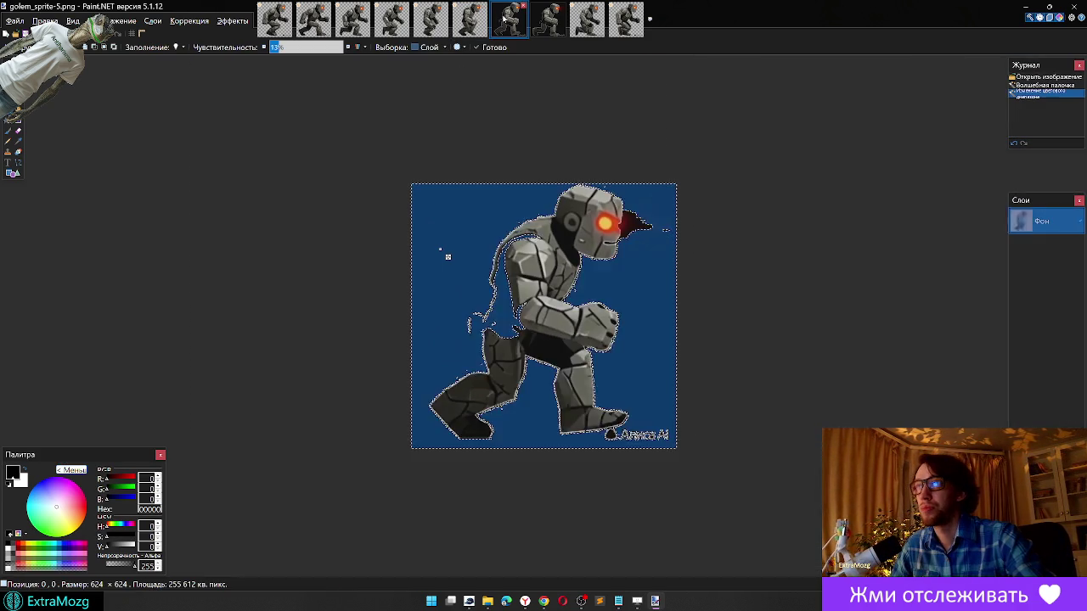
key("s")
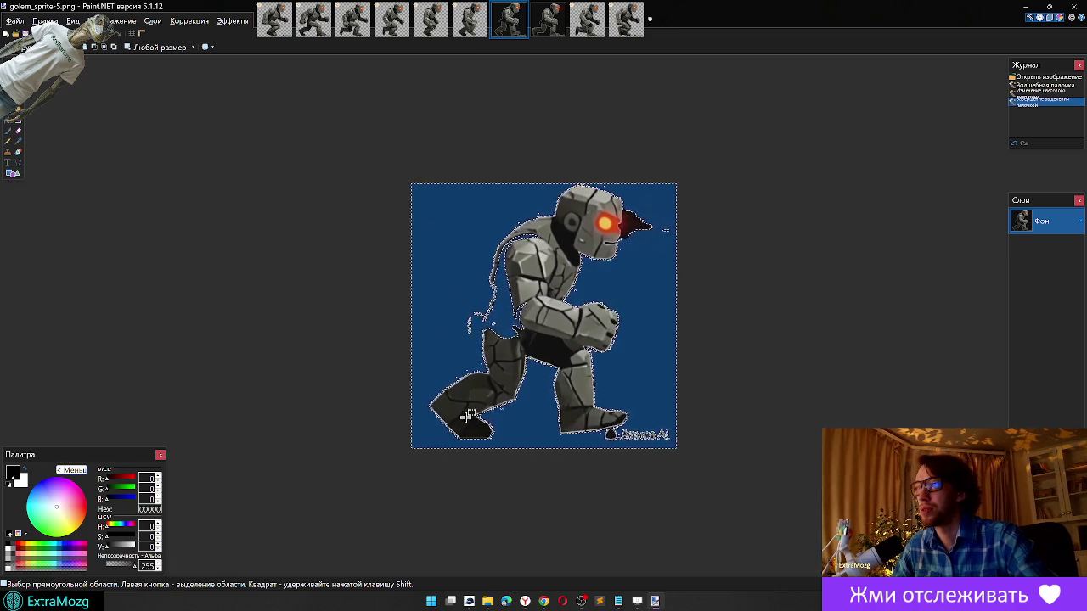
key("ctrl+d")
left_click_drag(373, 257, 484, 354)
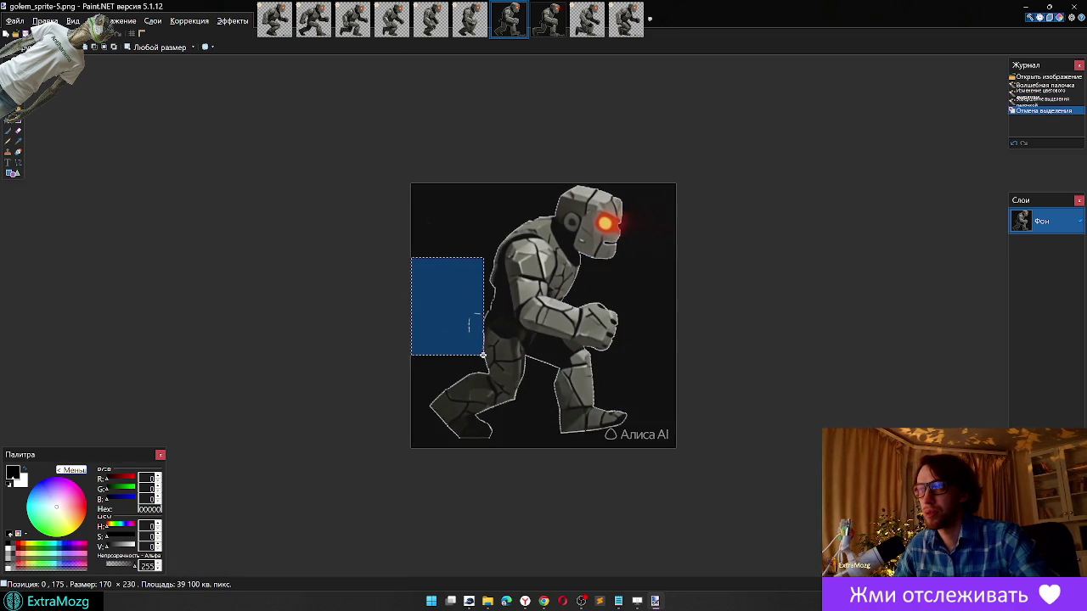
key("Delete")
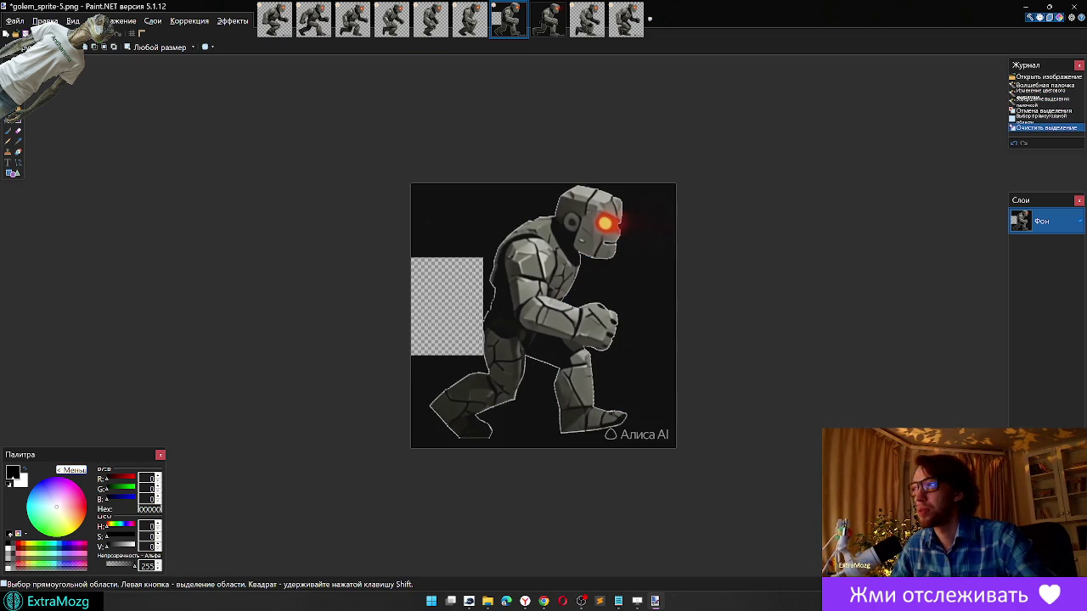
Step: Magic Wand the dark background around the golem and delete it
key("s")
left_click(652, 293)
key("Delete")
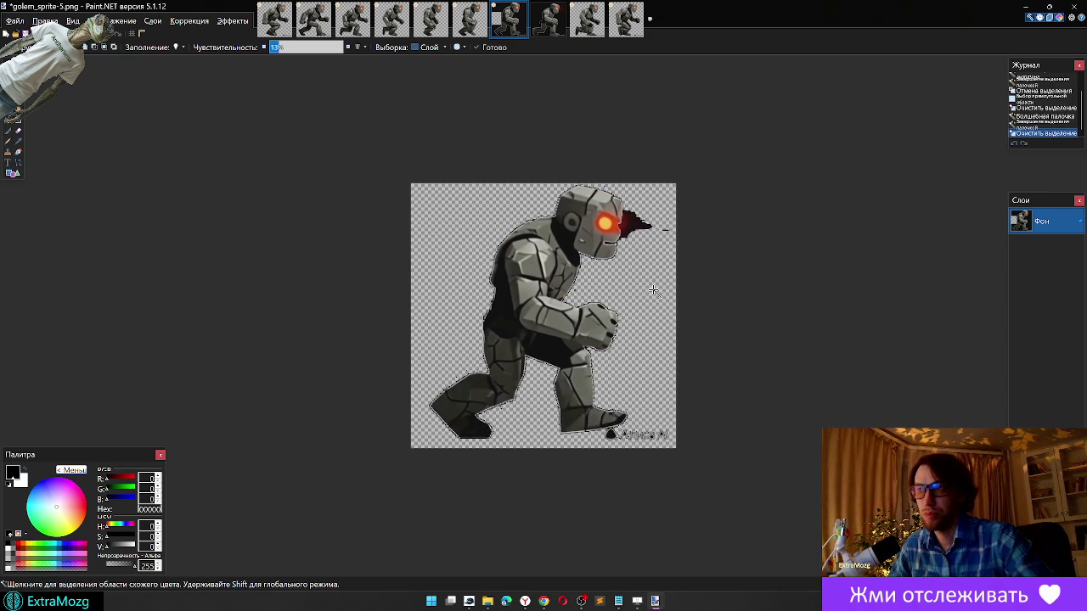
scroll(701, 166, "up", 1)
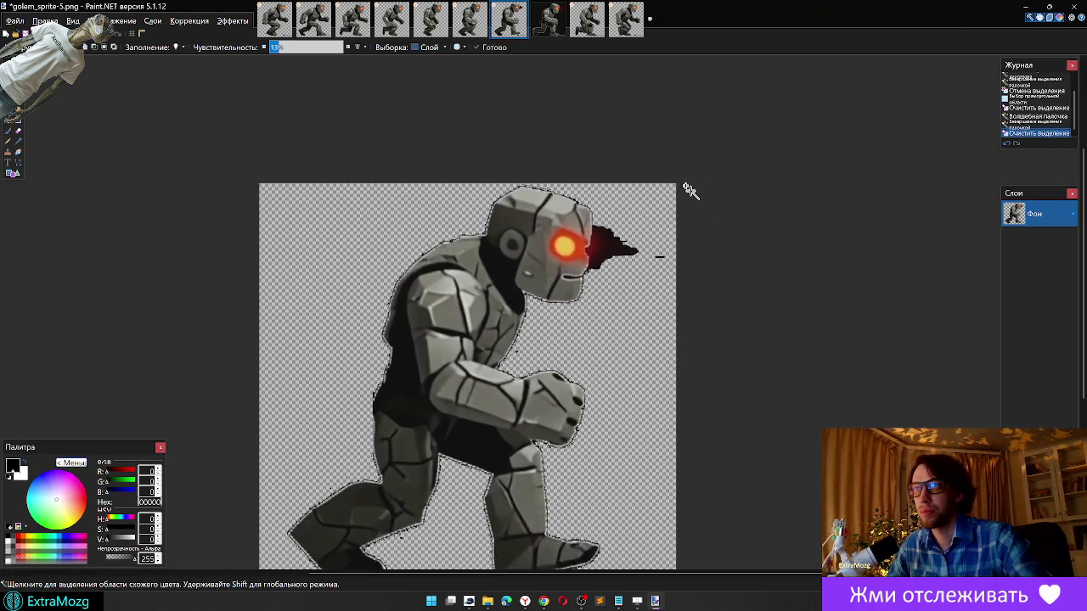
scroll(689, 189, "up", 1)
Step: Delete the dark smoke area right of the golem's head, then clear the selection
key("ctrl+a")
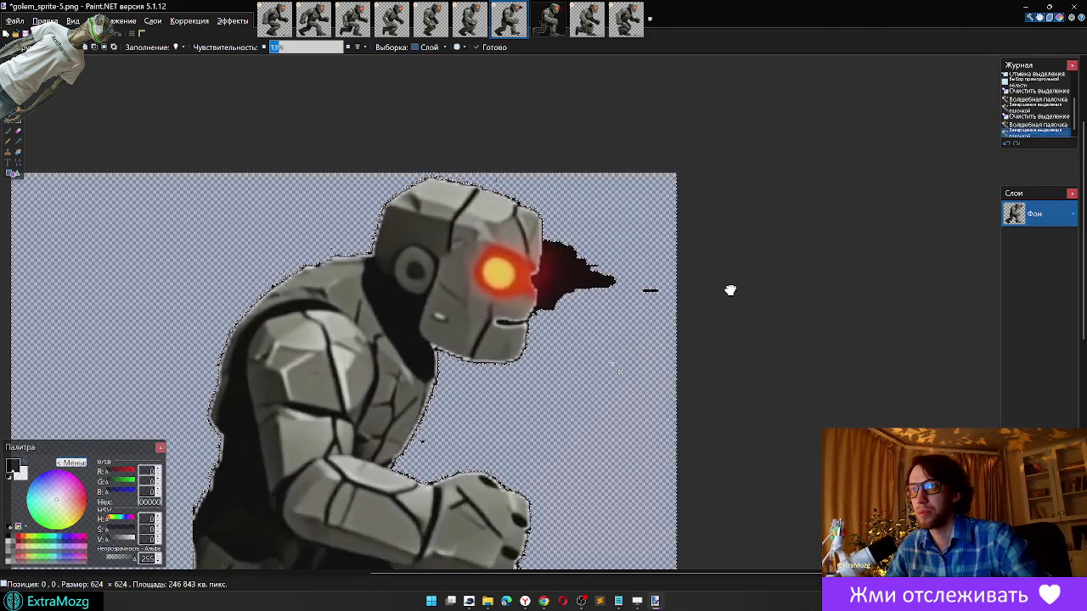
left_click(728, 290)
key("s")
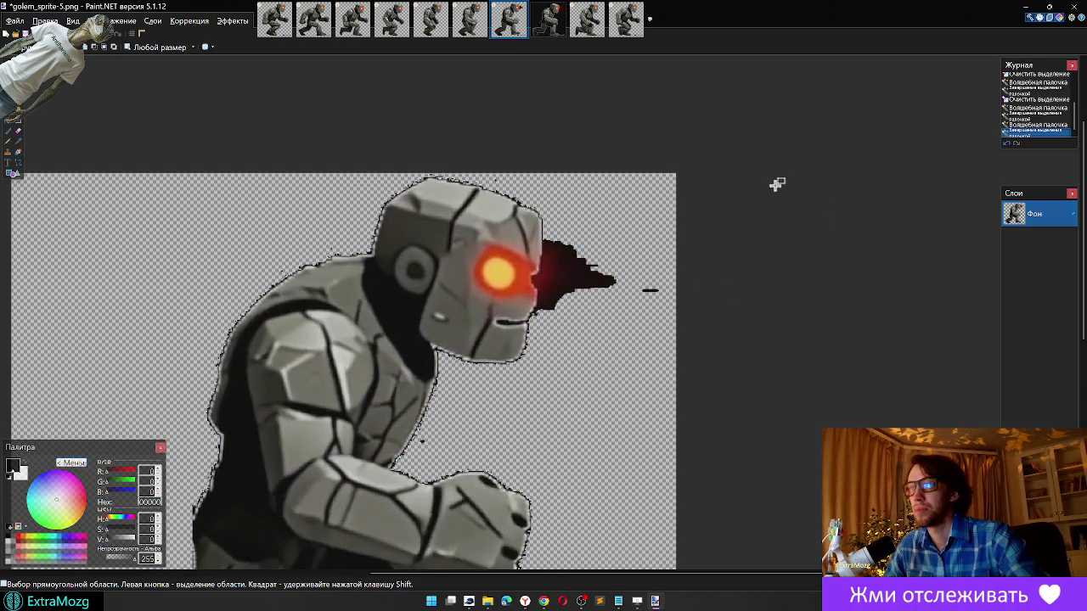
left_click_drag(774, 185, 548, 344)
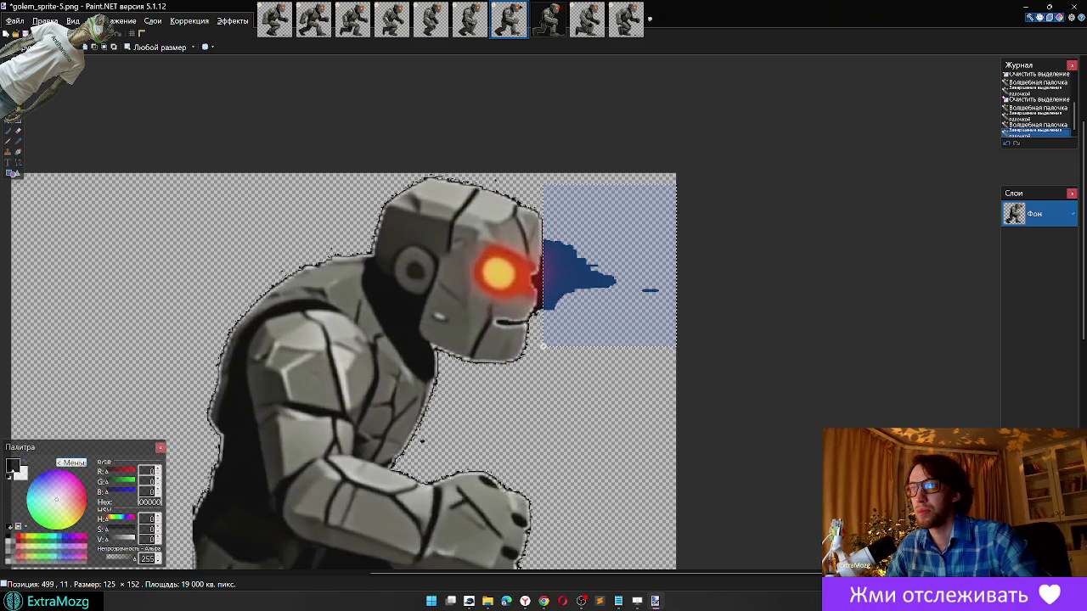
key("Delete")
key("ctrl+d")
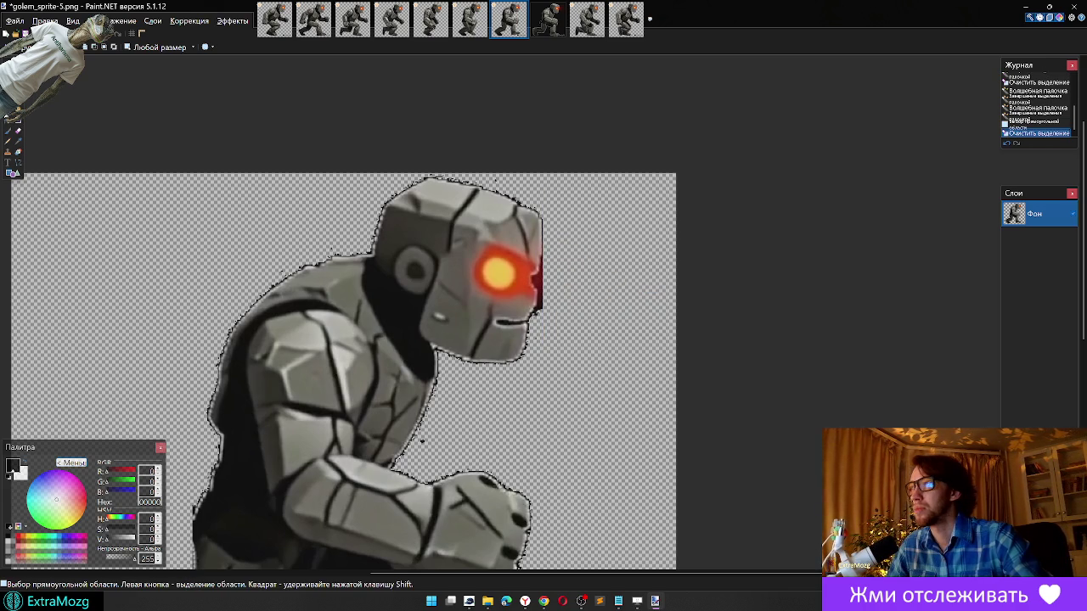
Step: Erase the dark fringe along the golem's face edge with the Eraser
key("e")
scroll(541, 256, "up", 2, "ctrl")
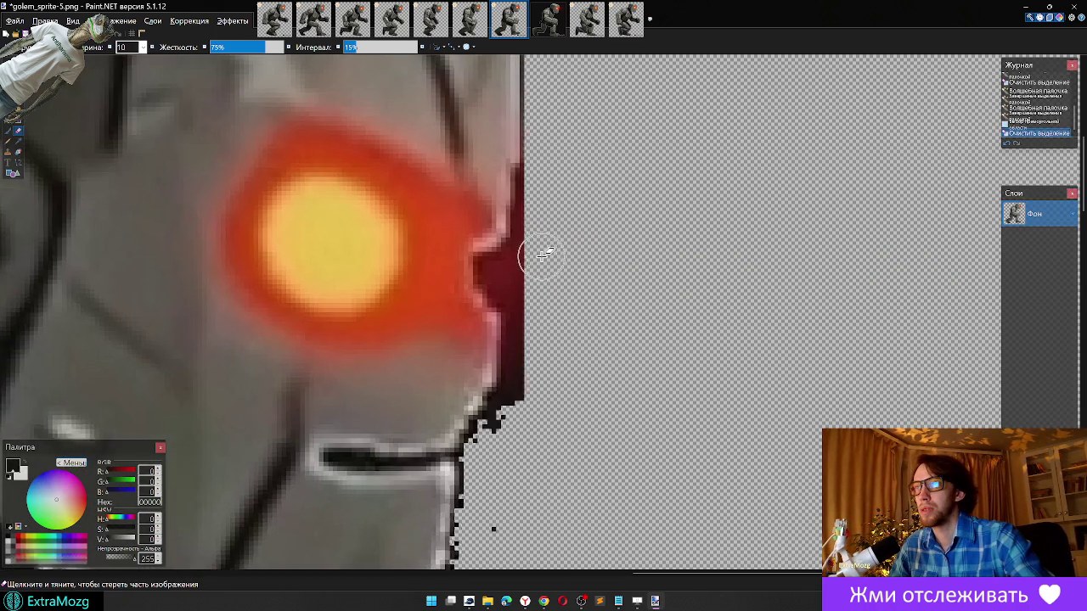
scroll(544, 181, "up", 1, "ctrl")
mouse_move(516, 209)
left_mouse_down()
mouse_move(503, 386)
mouse_move(489, 429)
left_mouse_up()
left_click_drag(490, 554, 509, 529)
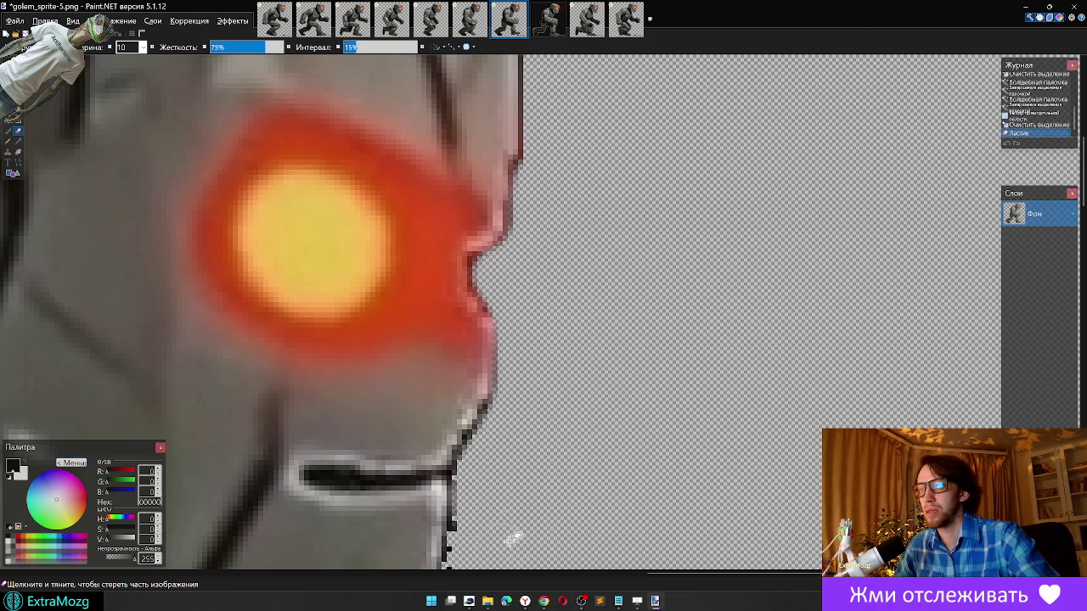
Step: Erase stray dark pixels around the golem's outline
scroll(583, 357, "down", 1)
scroll(490, 287, "down", 2)
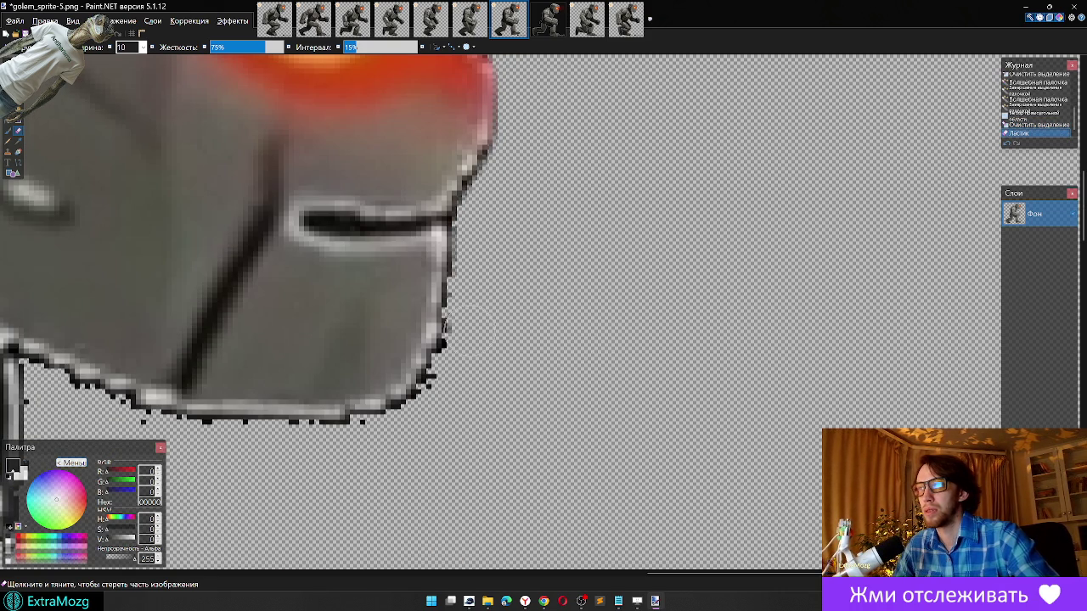
scroll(553, 347, "down", 3)
scroll(563, 319, "down", 1)
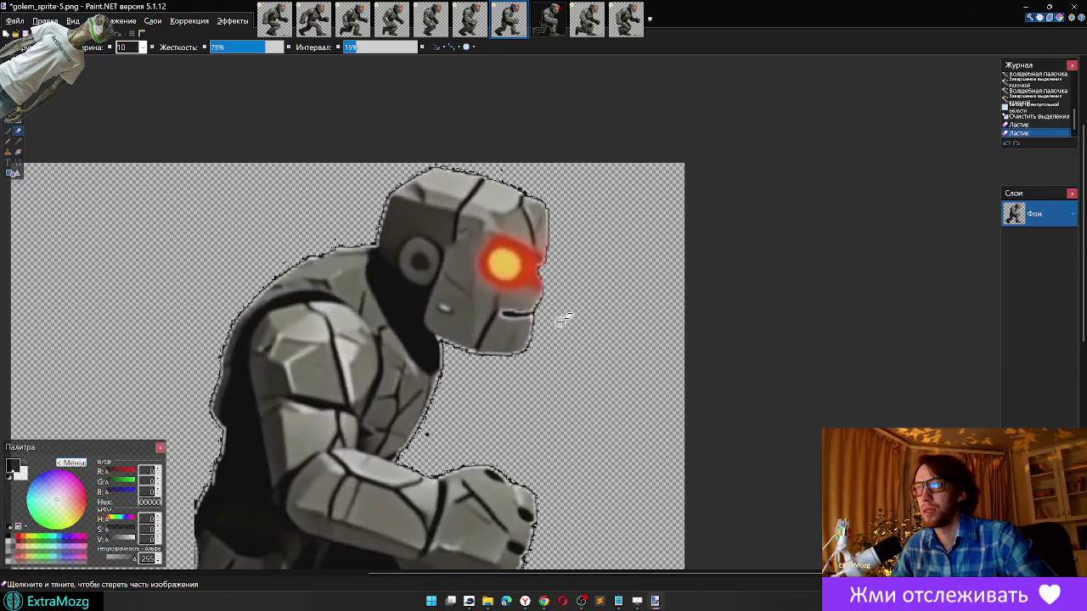
left_click_drag(501, 166, 636, 271)
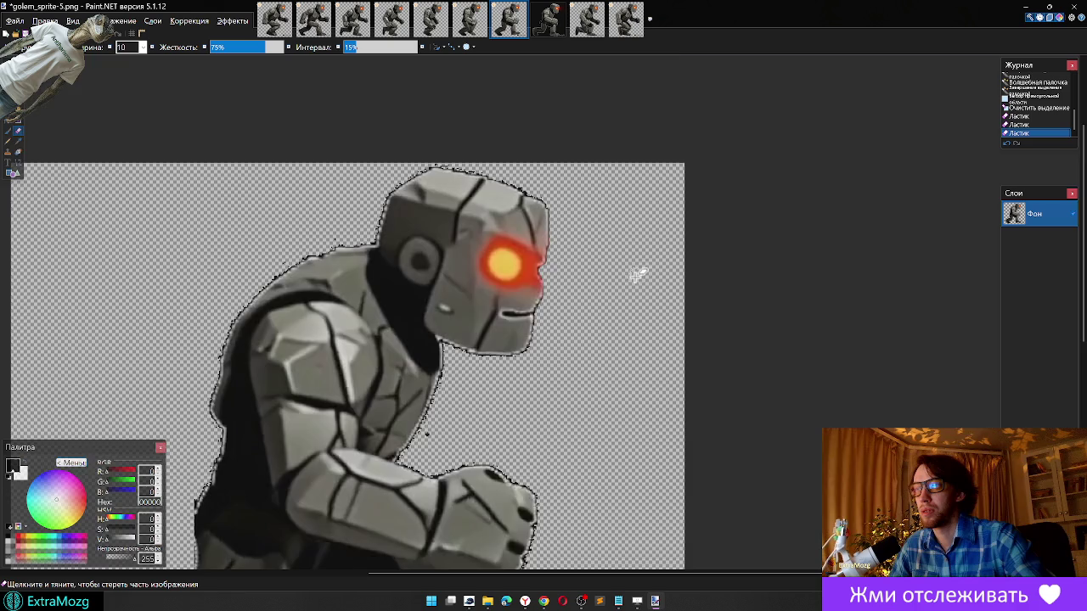
scroll(636, 276, "down", 5)
scroll(636, 280, "up", 3)
left_click_drag(426, 281, 473, 292)
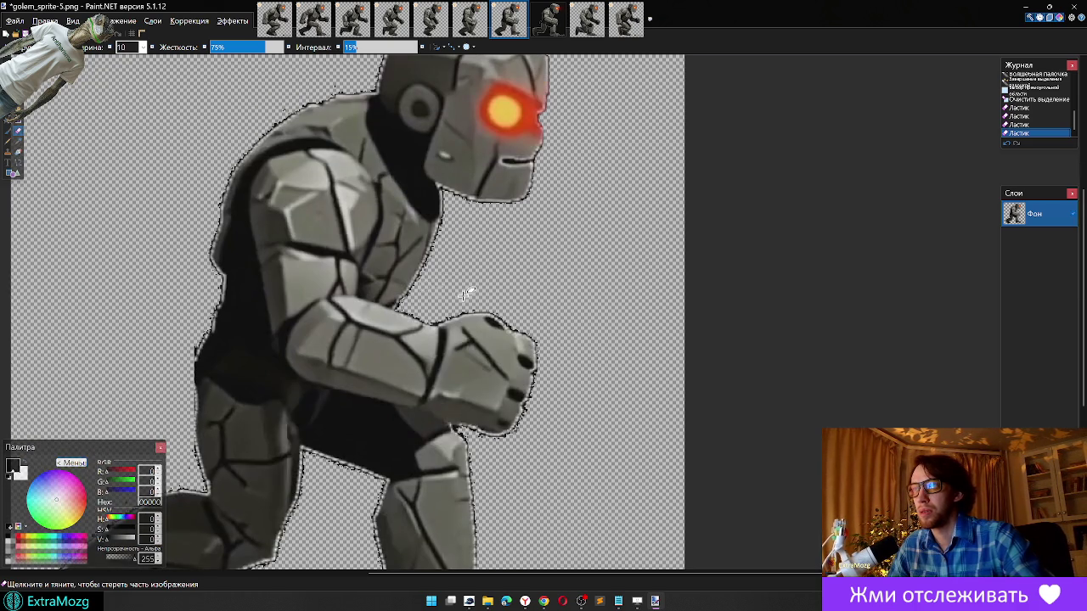
scroll(626, 333, "down", 3)
scroll(627, 333, "down", 1)
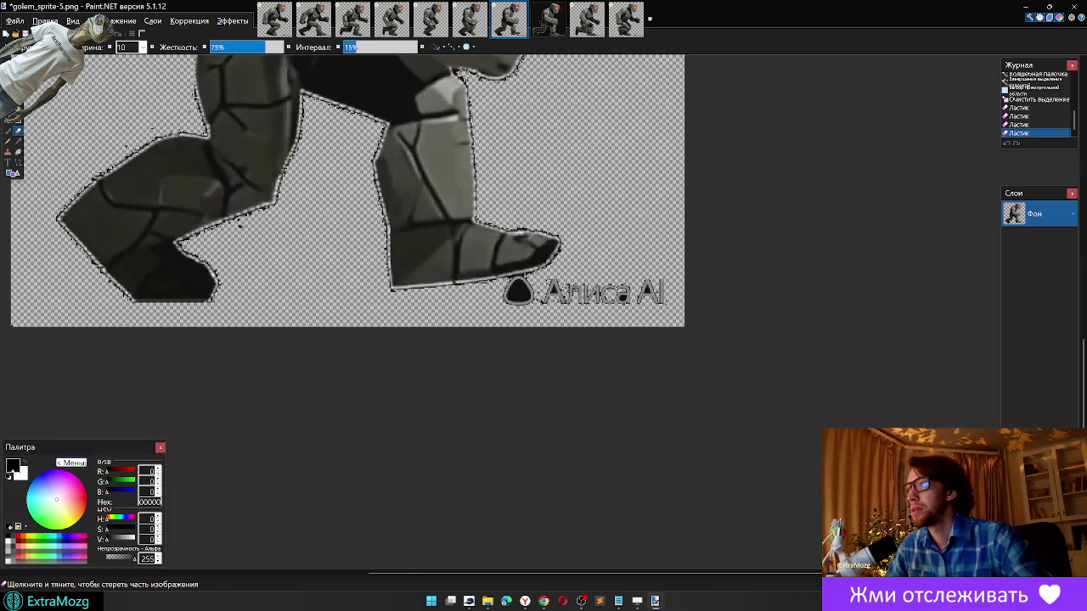
Step: Delete the Алиса AI watermark strip and its remnants beside the boot
left_click(8, 77)
left_click_drag(417, 386, 762, 290)
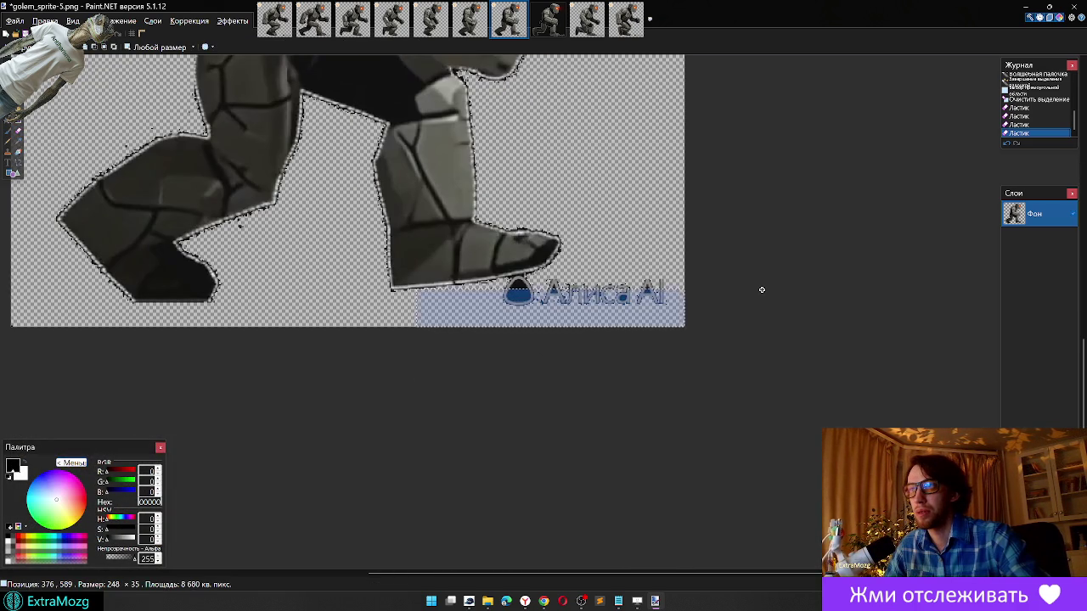
key("Delete")
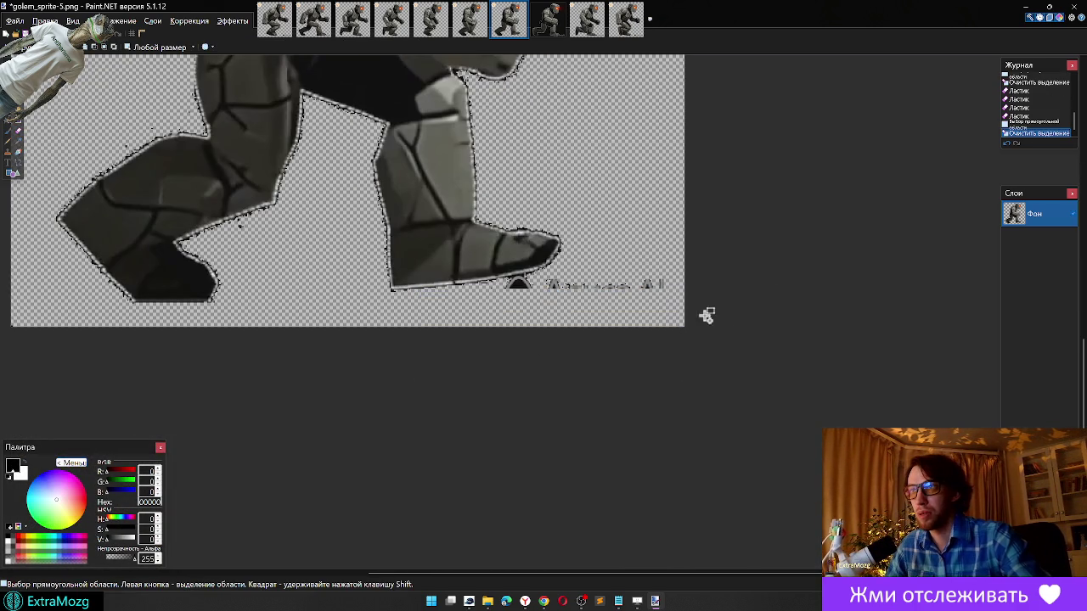
scroll(560, 310, "up", 2, "ctrl")
left_click_drag(520, 240, 832, 296)
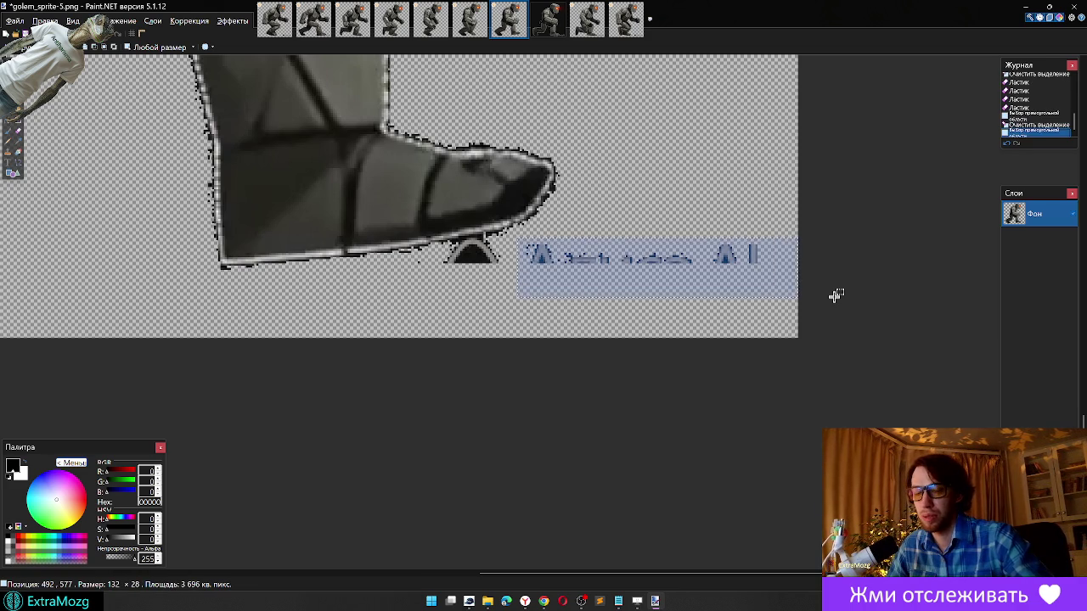
key("Delete")
Step: Erase the dark fringe under the boot edge with the Eraser
left_click(18, 130)
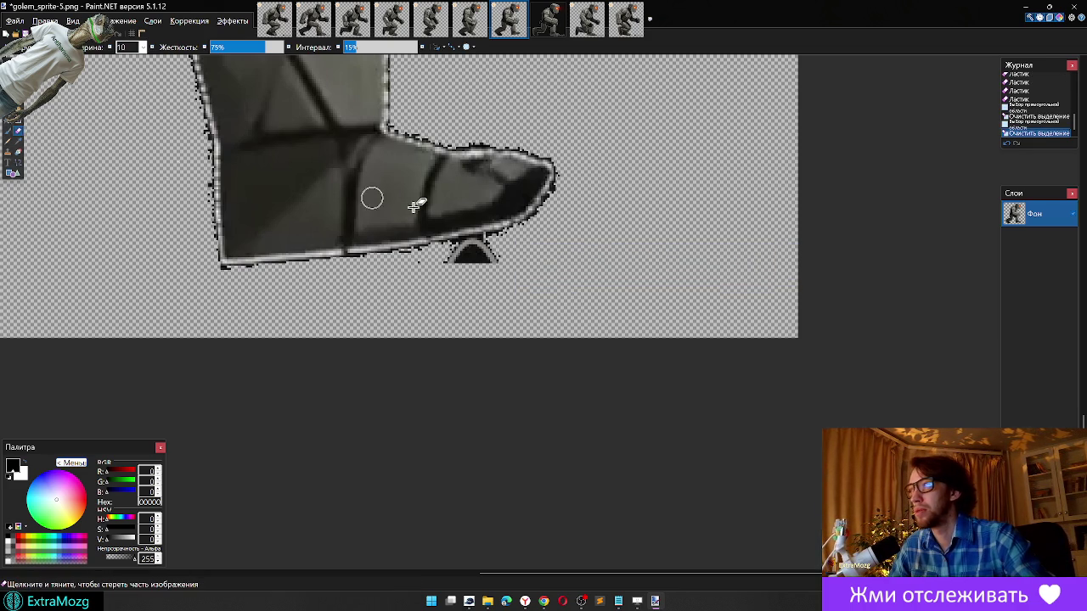
scroll(598, 280, "up", 2, "ctrl")
left_click_drag(319, 210, 357, 238)
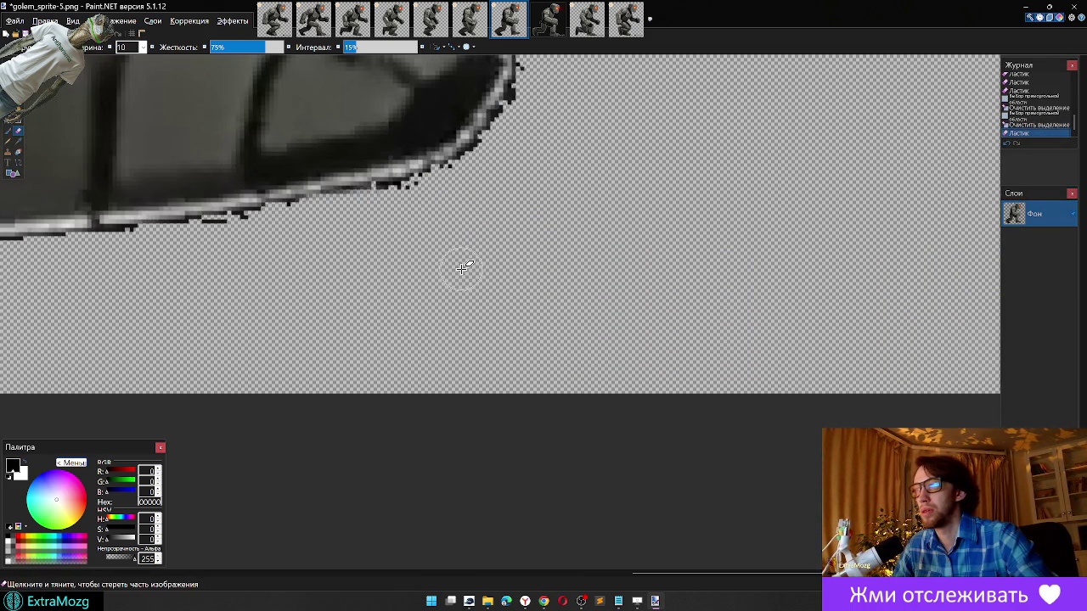
scroll(465, 267, "down", 2, "ctrl")
scroll(425, 297, "down", 1, "ctrl")
scroll(372, 328, "down", 1, "ctrl")
mouse_move(549, 19)
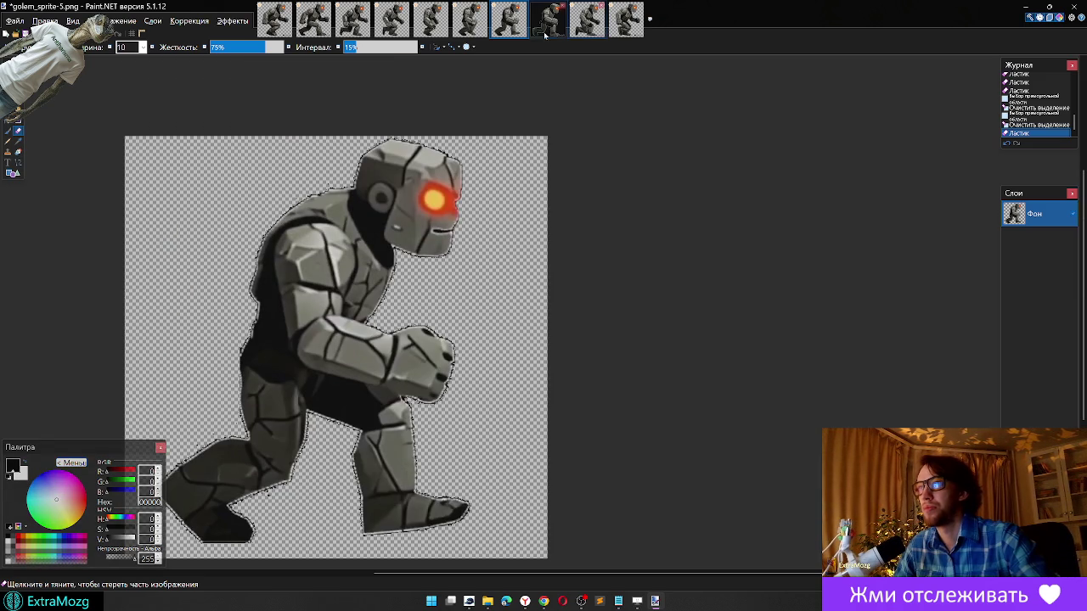
Step: Switch to golem_sprite-6 and undo a stray erase stroke left of the golem
key("ctrl+Tab")
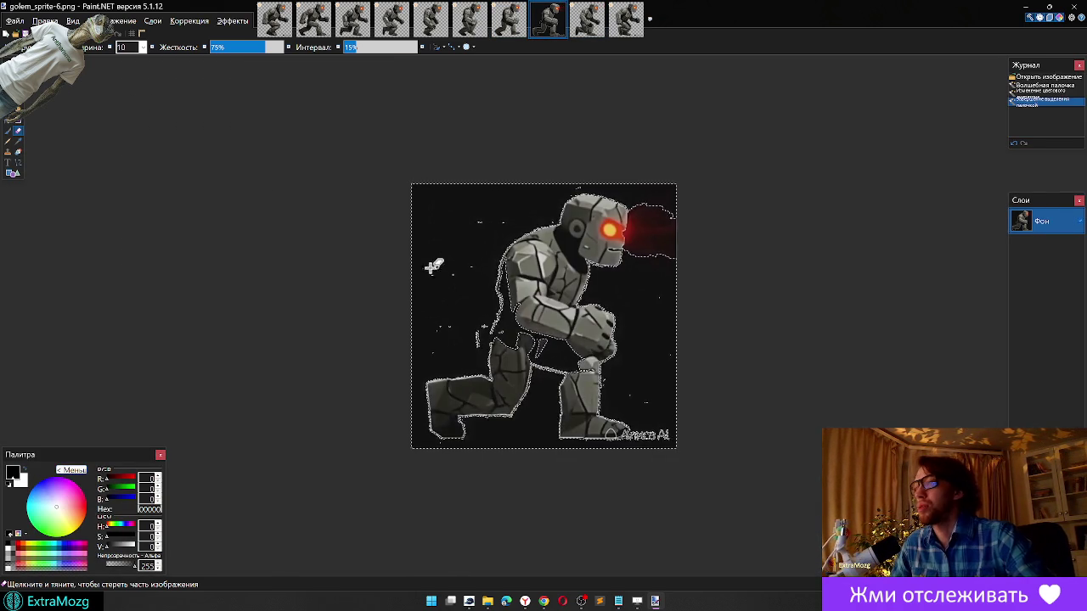
scroll(265, 302, "up", 1)
scroll(265, 302, "up", 1)
scroll(265, 302, "up", 1)
left_click_drag(265, 301, 486, 361)
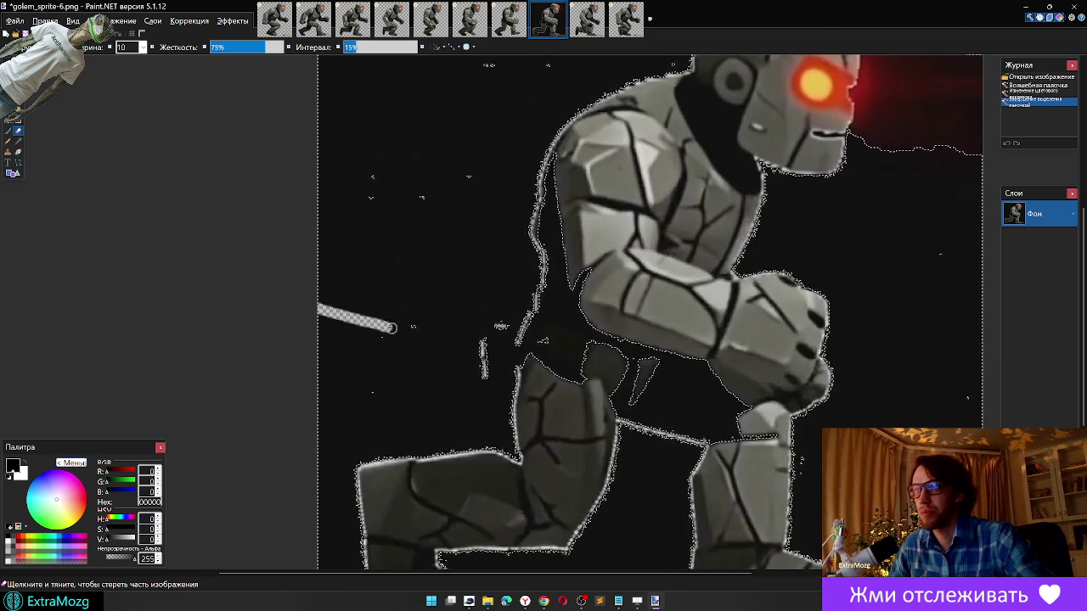
key("ctrl+z")
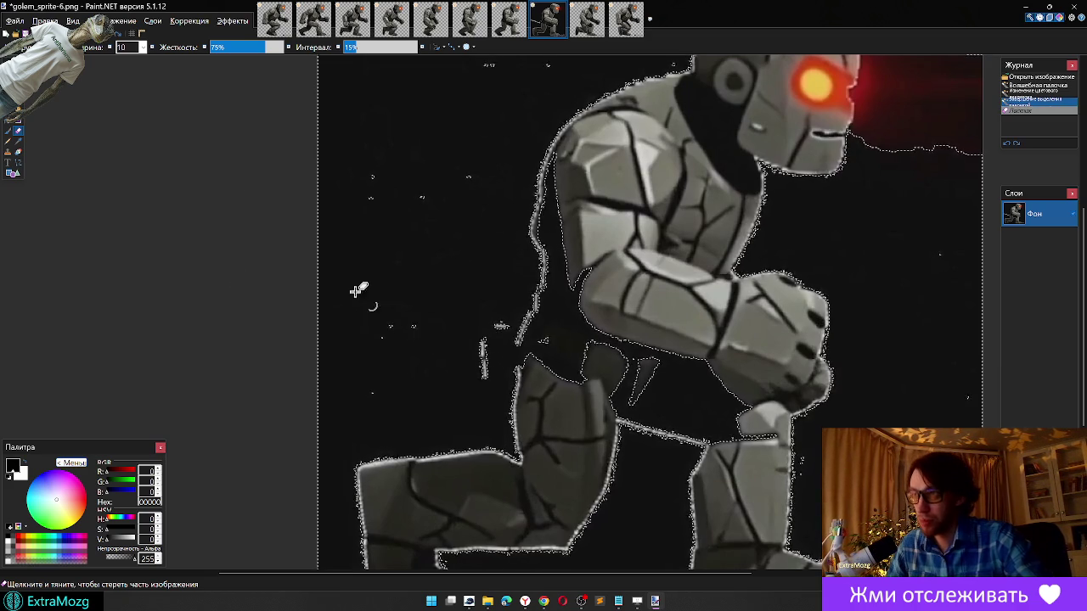
Step: Delete the dark speckled patch left of the golem, stopping at its leg
key("s")
key("ctrl+d")
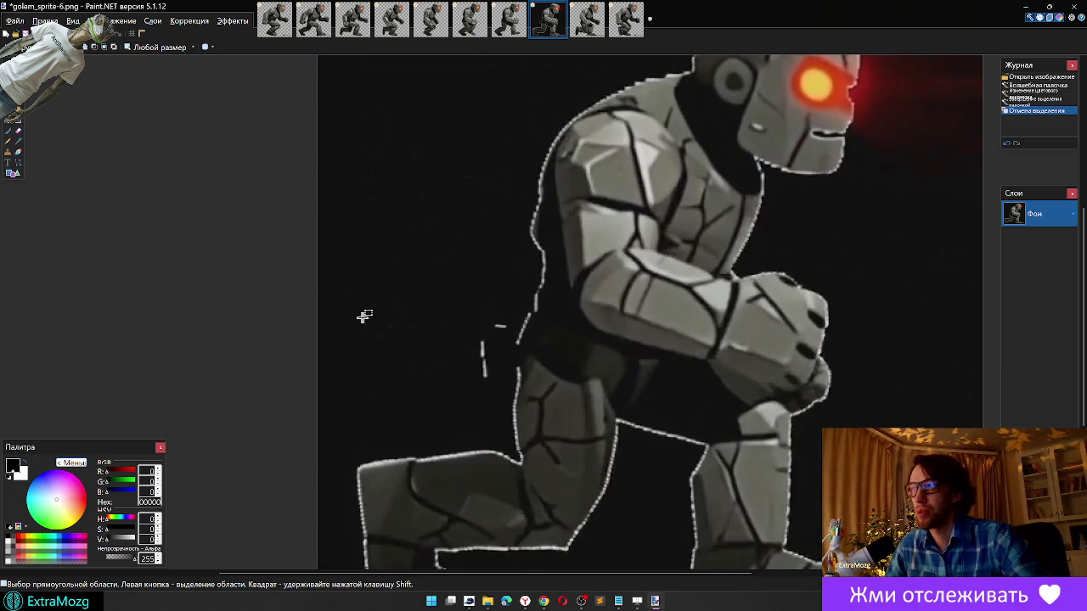
left_click_drag(318, 279, 516, 386)
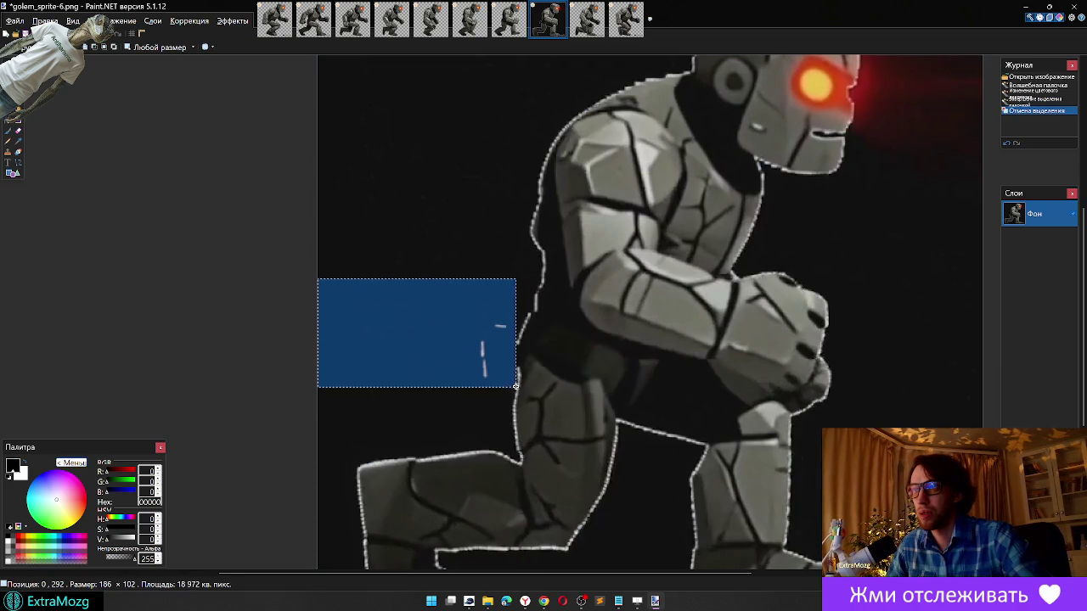
left_click_drag(516, 386, 513, 382)
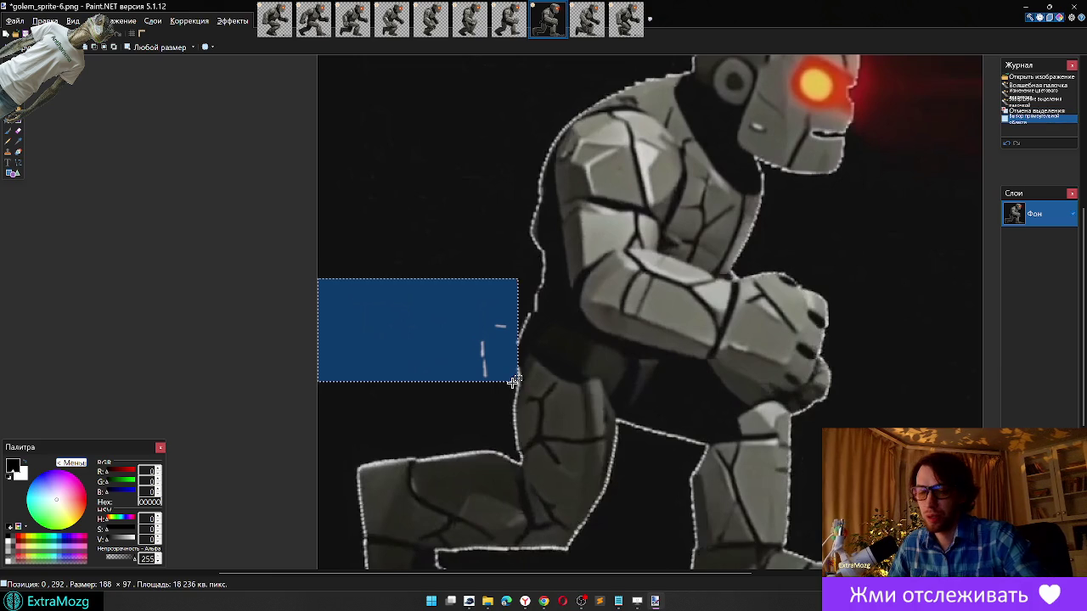
key("Delete")
Step: Delete the lower-right Алиса AI watermark, then Magic Wand the background around the legs
scroll(966, 388, "down", 1)
scroll(966, 388, "down", 3)
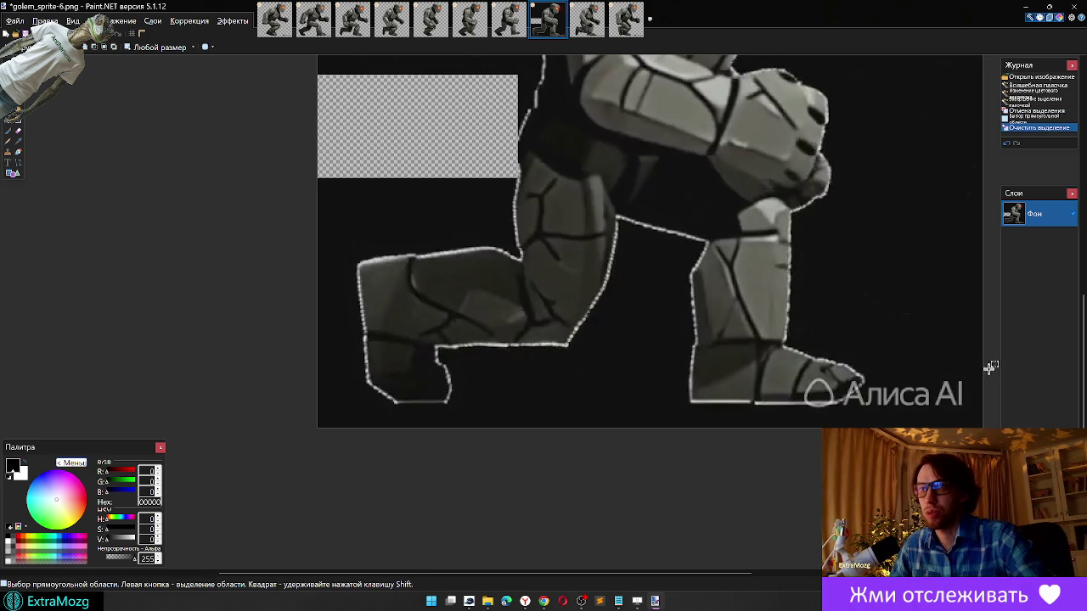
left_click_drag(992, 363, 866, 426)
key("Delete")
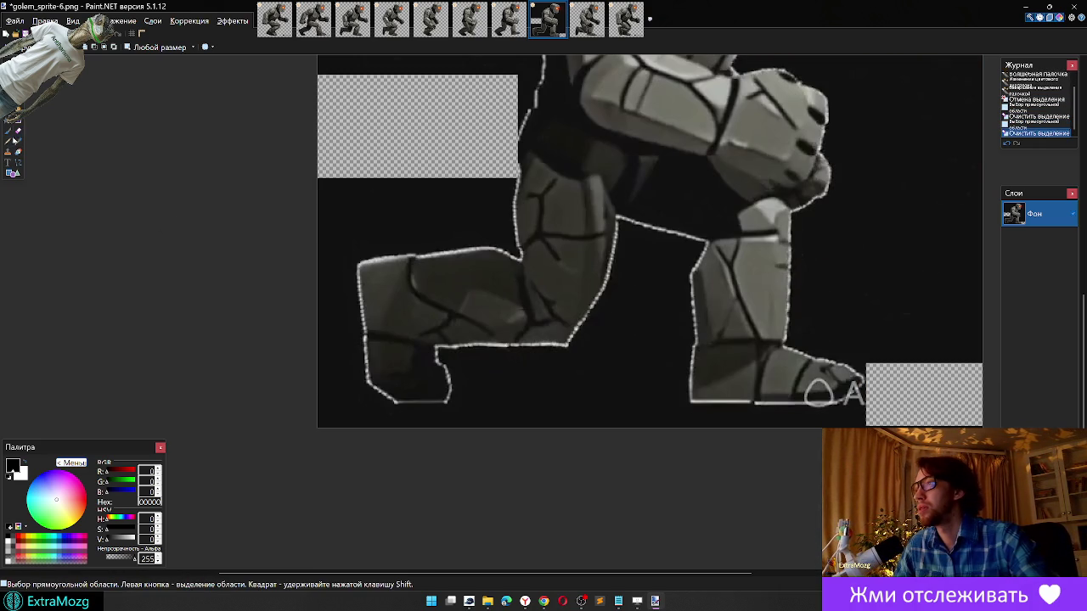
left_click(8, 119)
left_click(442, 213)
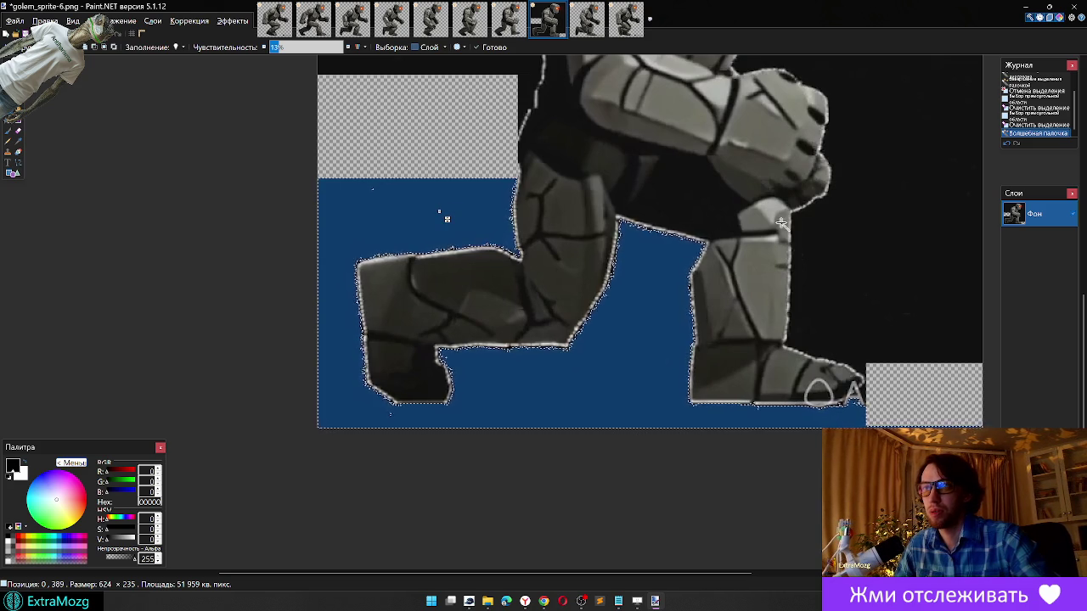
Step: Delete the dark background around the legs, on the right, and above the golem
key("Delete")
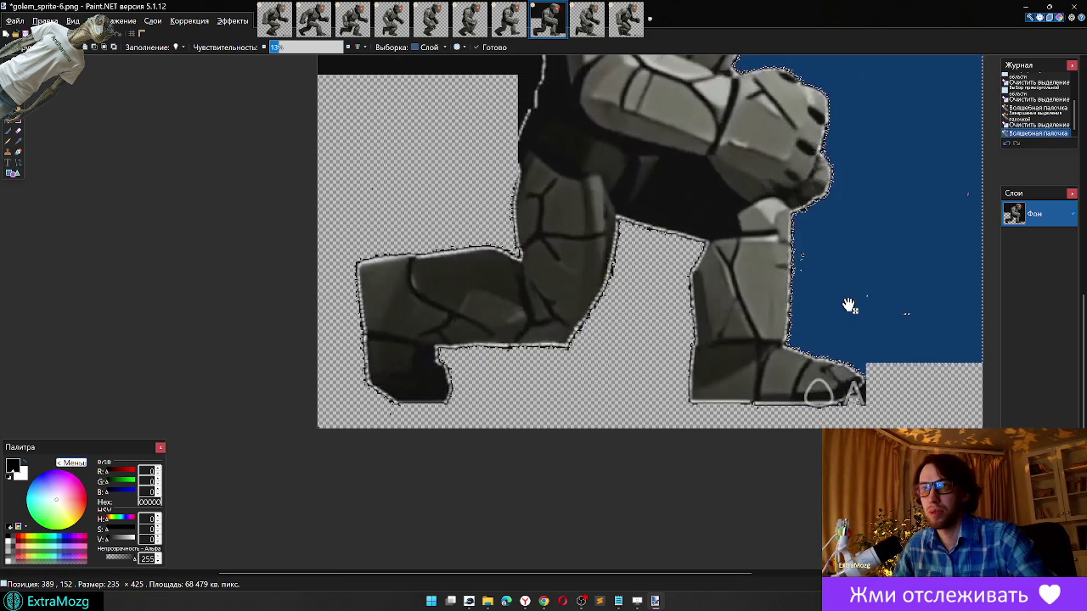
left_click(849, 306)
key("Delete")
scroll(850, 305, "up", 3)
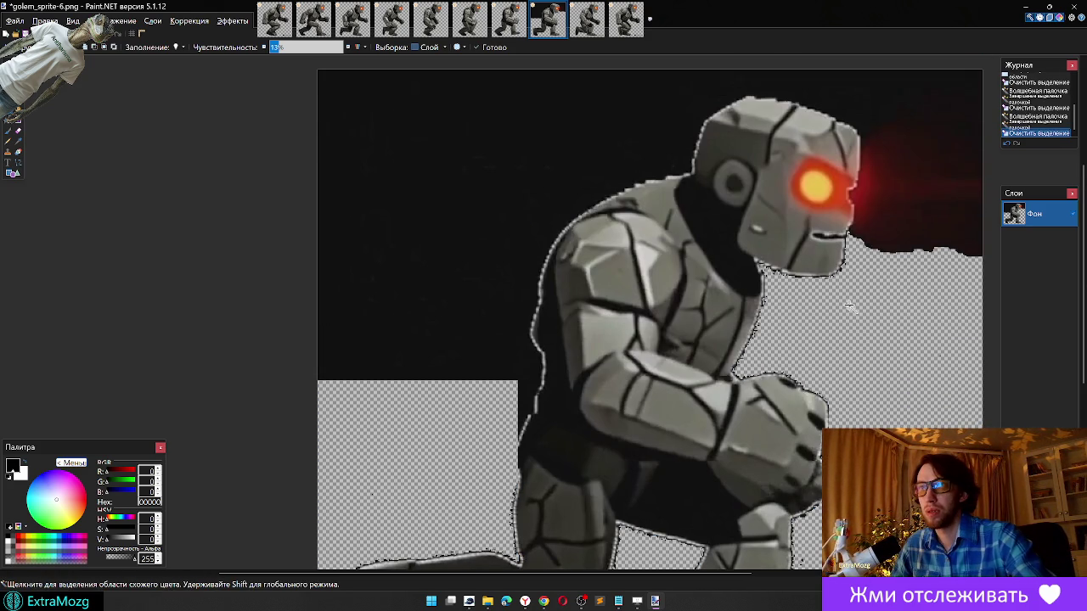
left_click(459, 299)
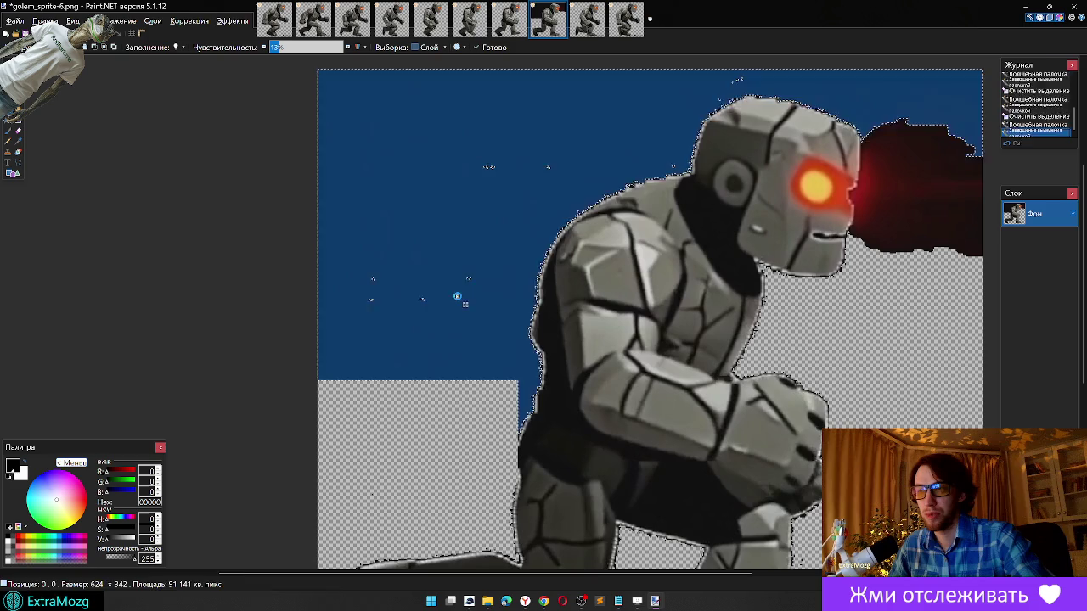
key("Delete")
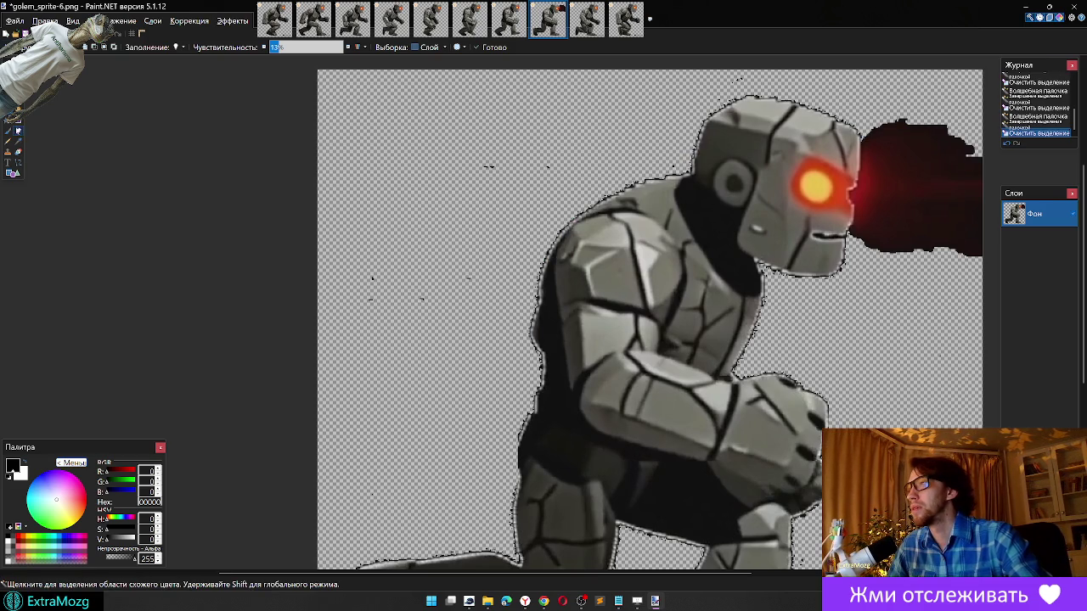
Step: Delete the stray specks in the upper left and near the top edge
key("s")
left_click_drag(318, 144, 492, 351)
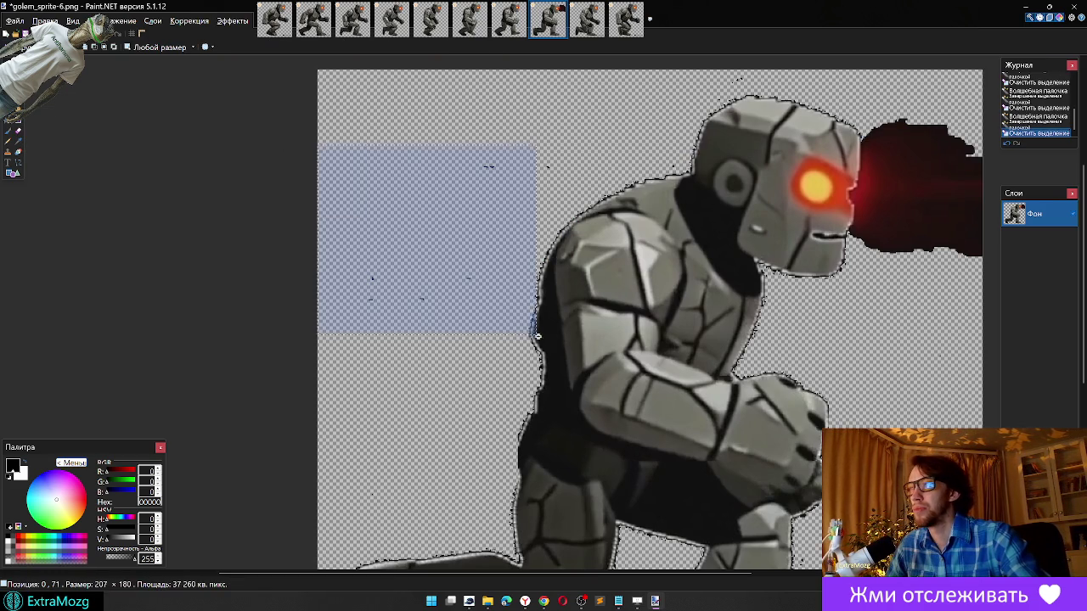
key("Delete")
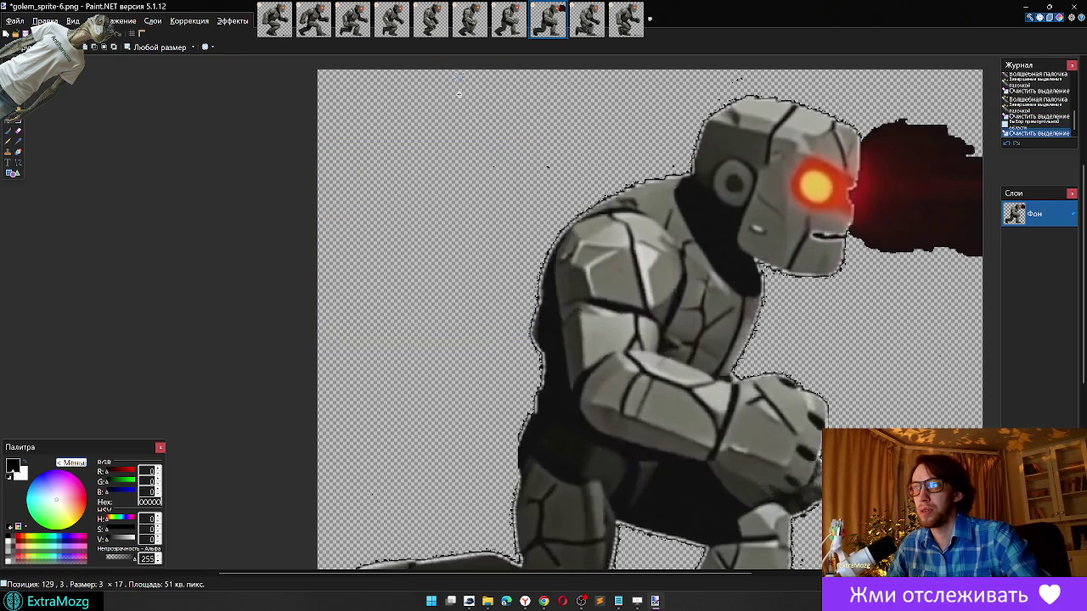
left_click_drag(456, 73, 561, 184)
key("Delete")
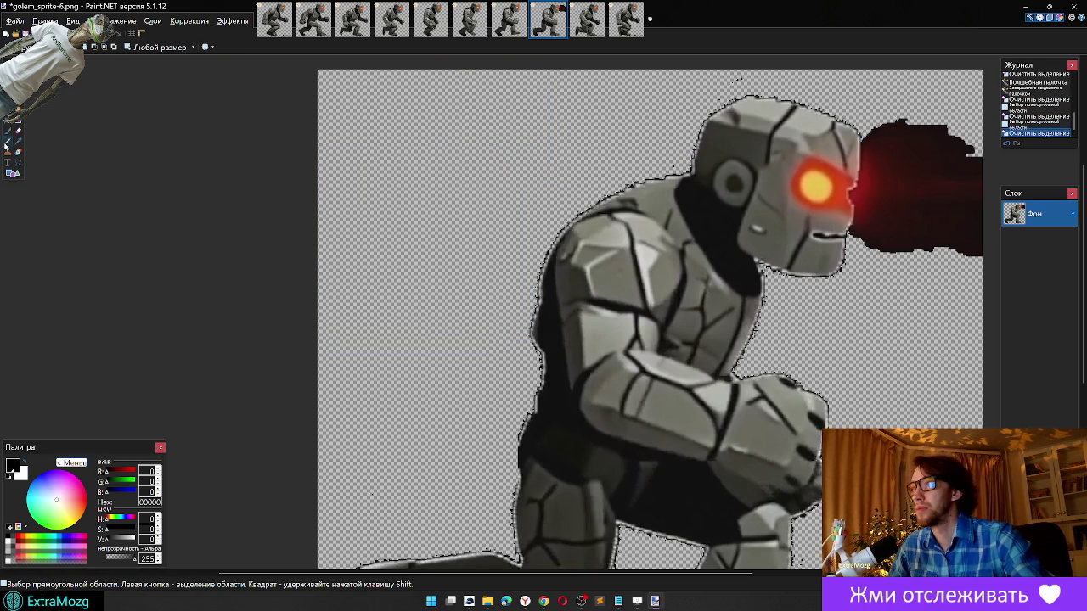
left_click(19, 132)
scroll(819, 94, "up", 1)
Step: Erase two stray specks near the golem's head with the Eraser
scroll(819, 93, "up", 1)
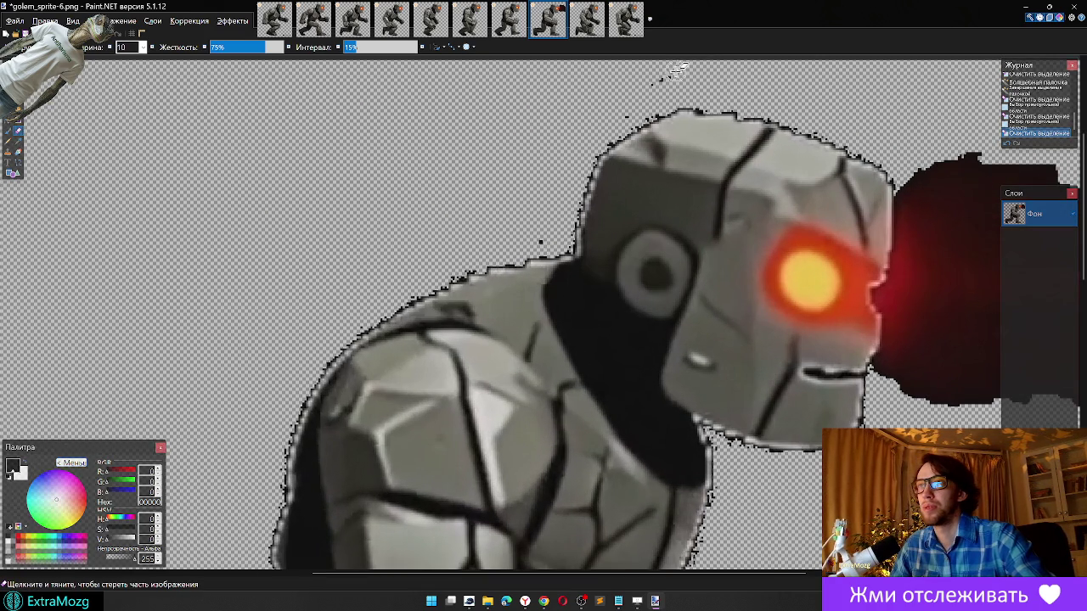
left_click(569, 207)
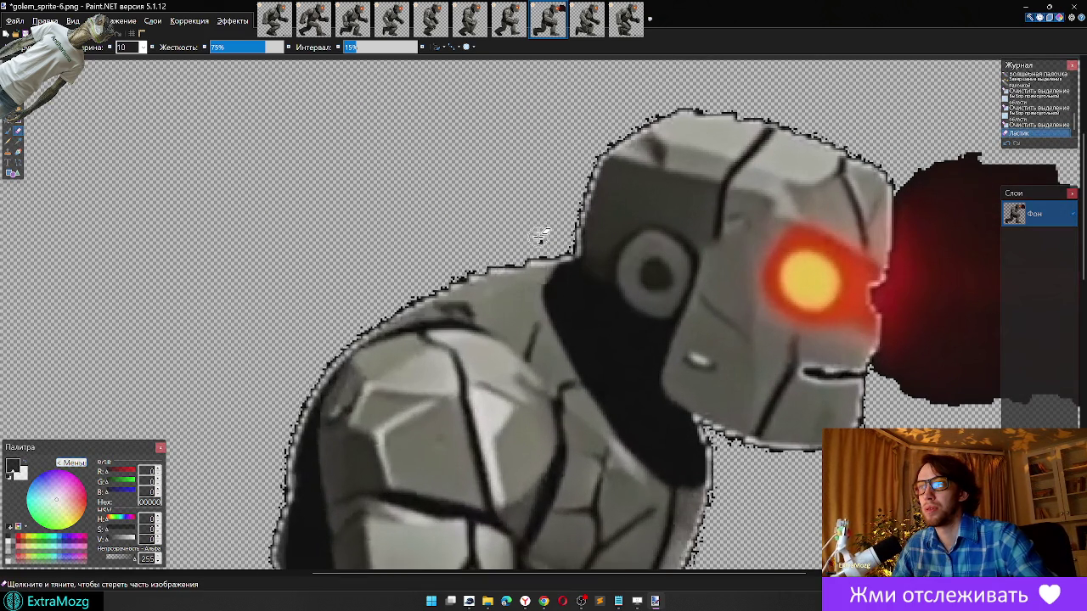
left_click(541, 236)
scroll(538, 213, "right", 5)
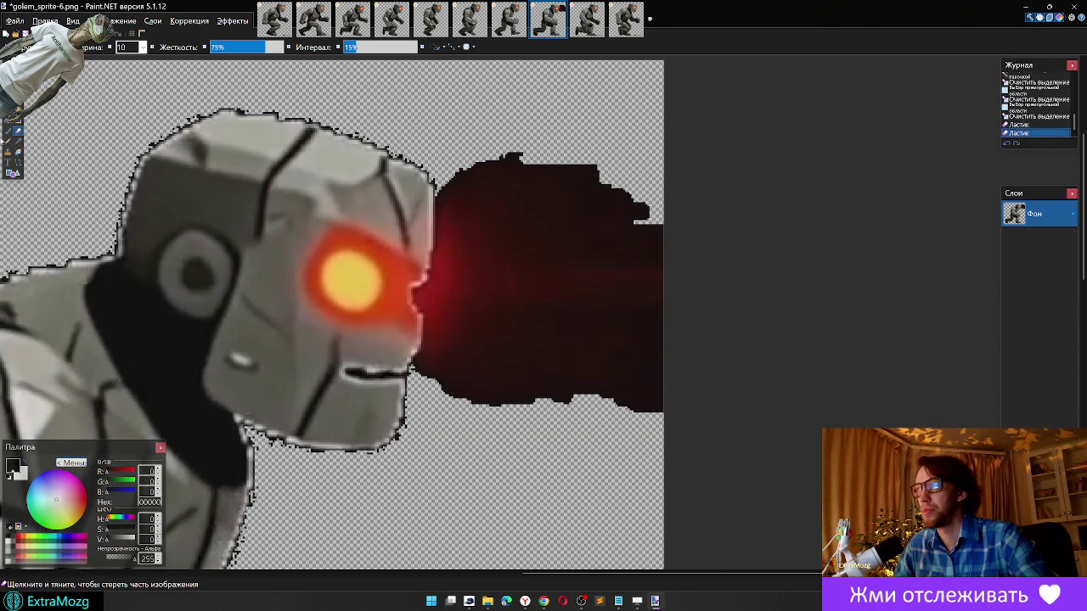
Step: Rectangle-select and delete the dark red glow beside the golem's head
key("s")
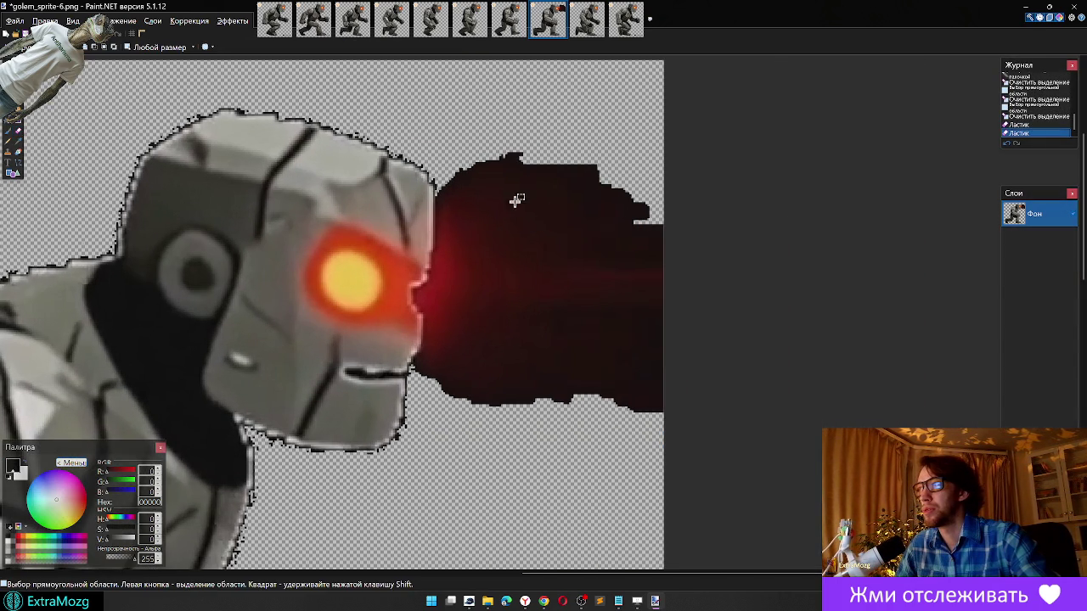
left_click_drag(671, 115, 435, 467)
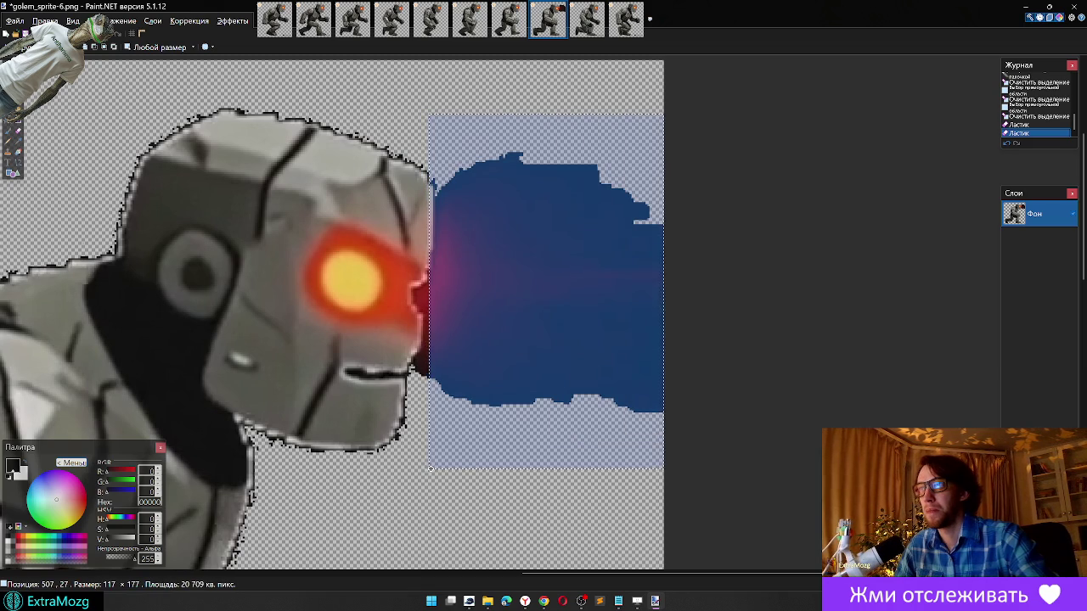
key("Delete")
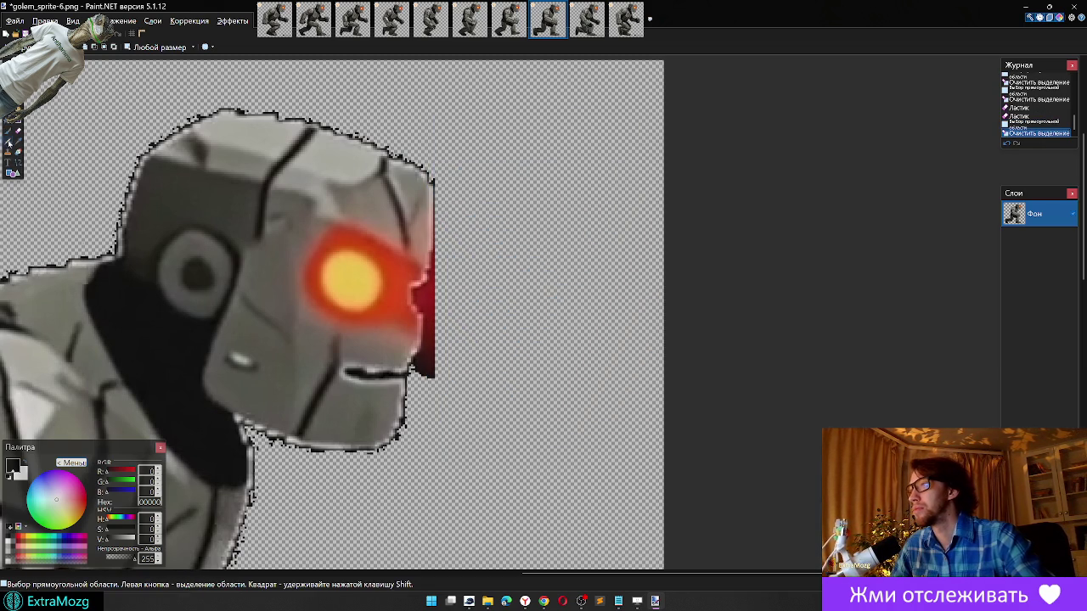
key("e")
scroll(485, 283, "up", 1)
scroll(461, 303, "up", 1)
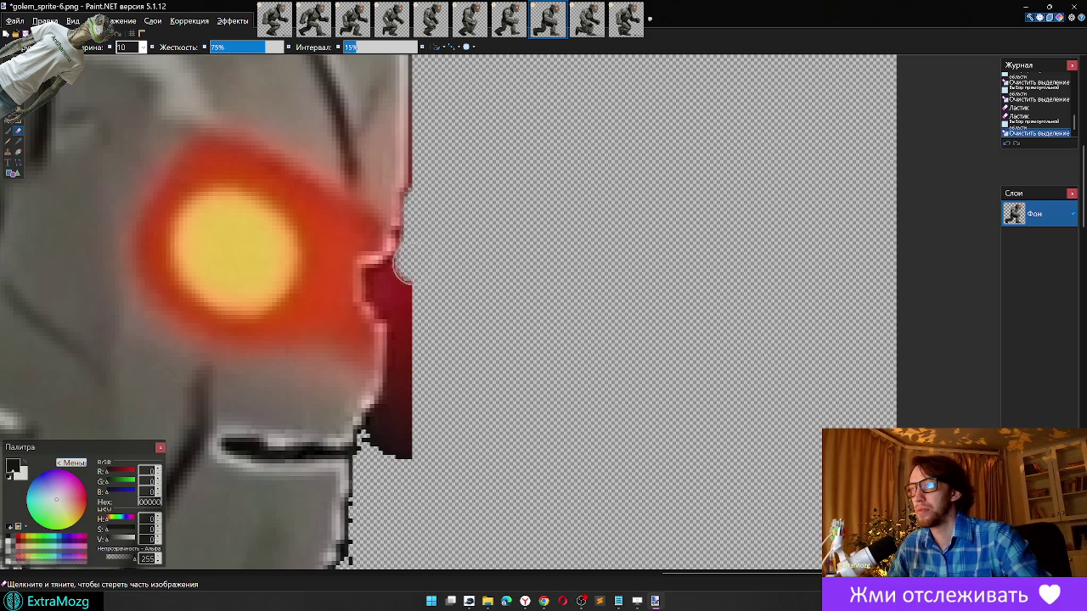
Step: Erase the red fringe and stray pixels along the golem's face and jaw
left_click_drag(403, 269, 396, 313)
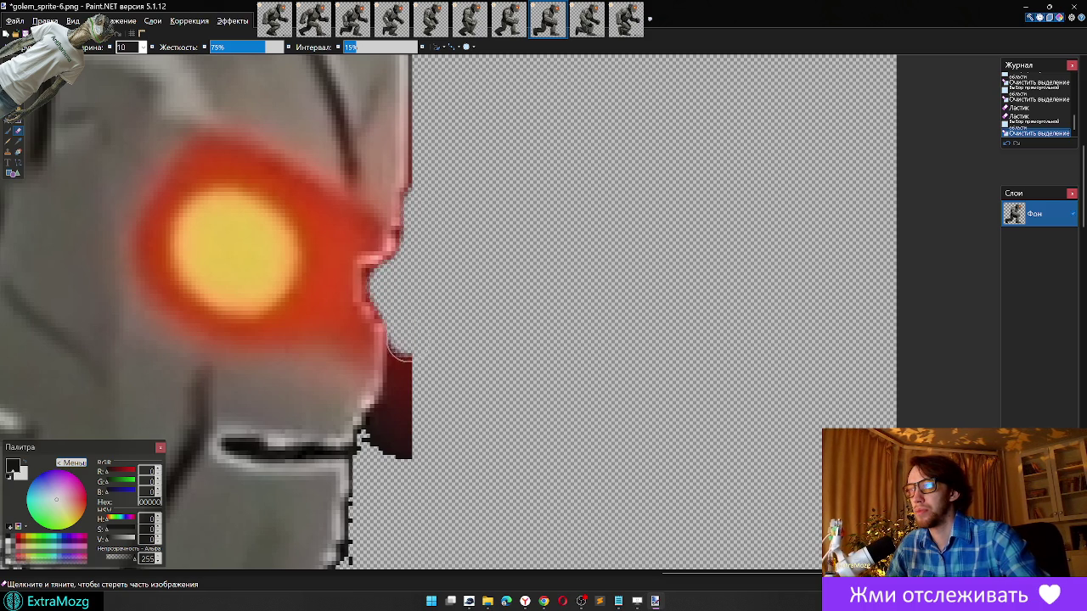
mouse_move(397, 351)
left_mouse_down()
mouse_move(387, 424)
mouse_move(410, 438)
left_mouse_up()
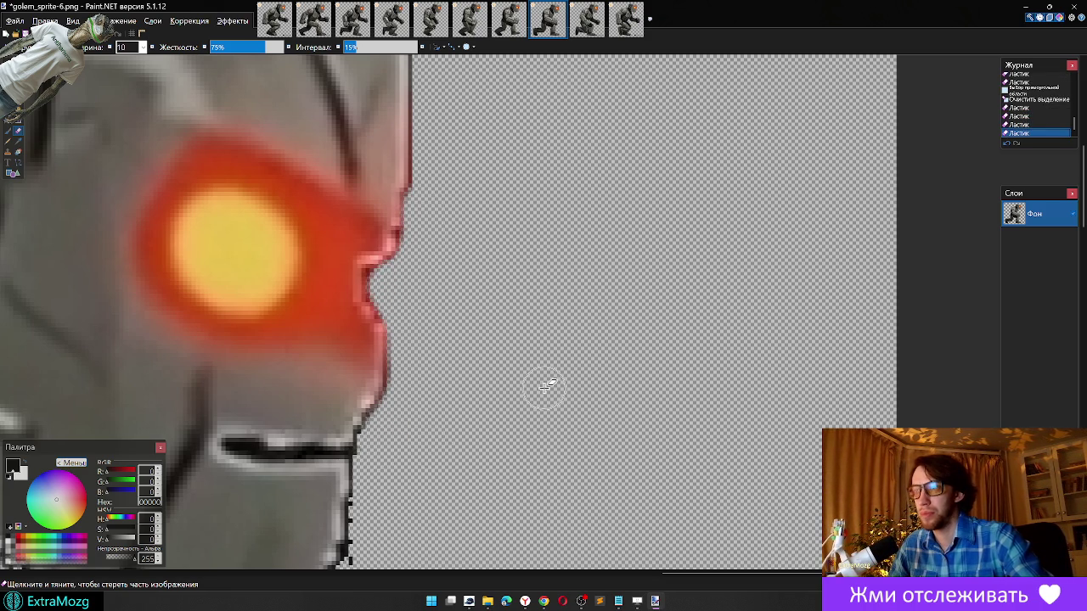
scroll(546, 387, "down", 3)
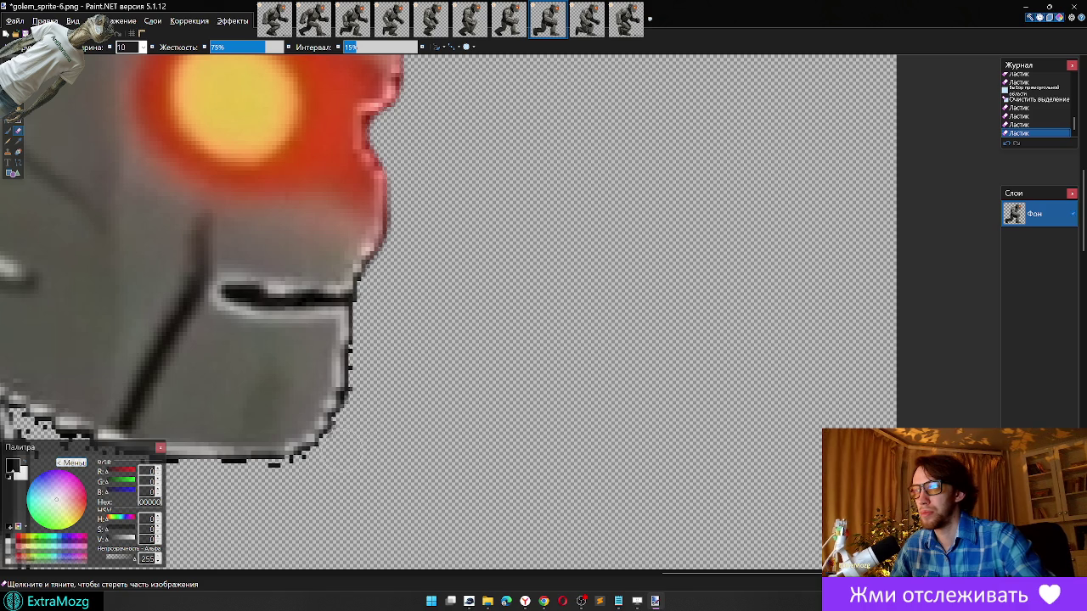
left_click(412, 435)
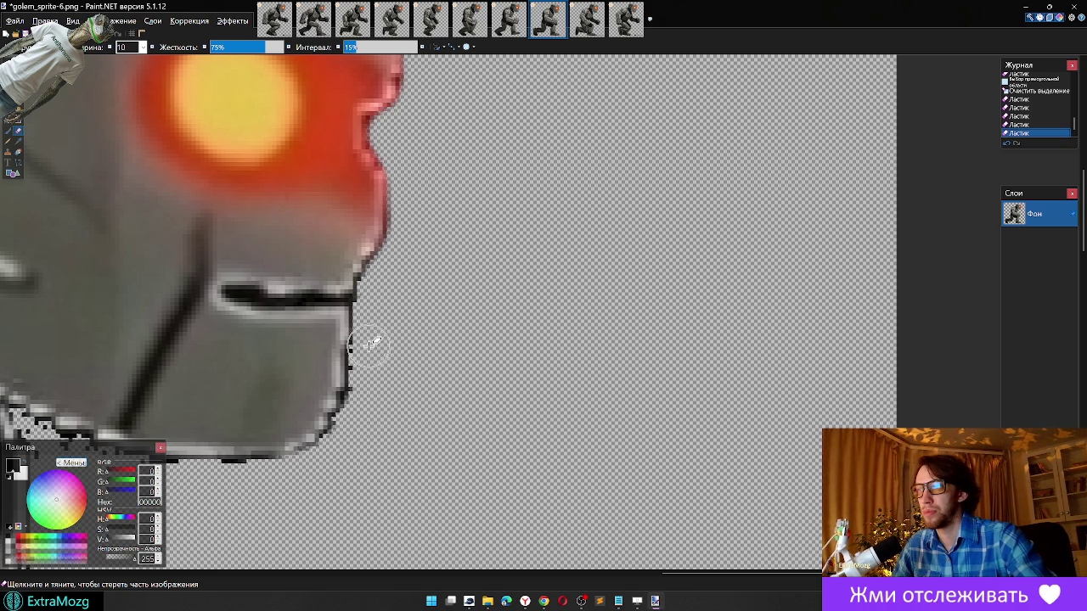
left_click(350, 374)
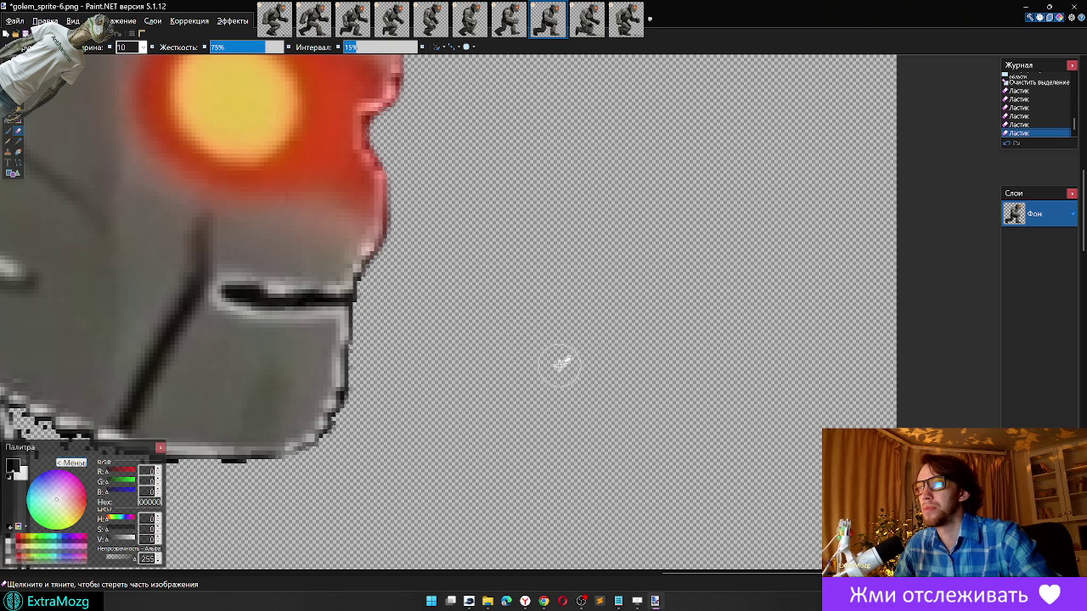
Step: Zoom to the foot and erase the 'A' watermark letter
scroll(481, 342, "down", 2, "ctrl")
scroll(485, 368, "down", 2, "ctrl")
scroll(484, 372, "down", 1, "ctrl")
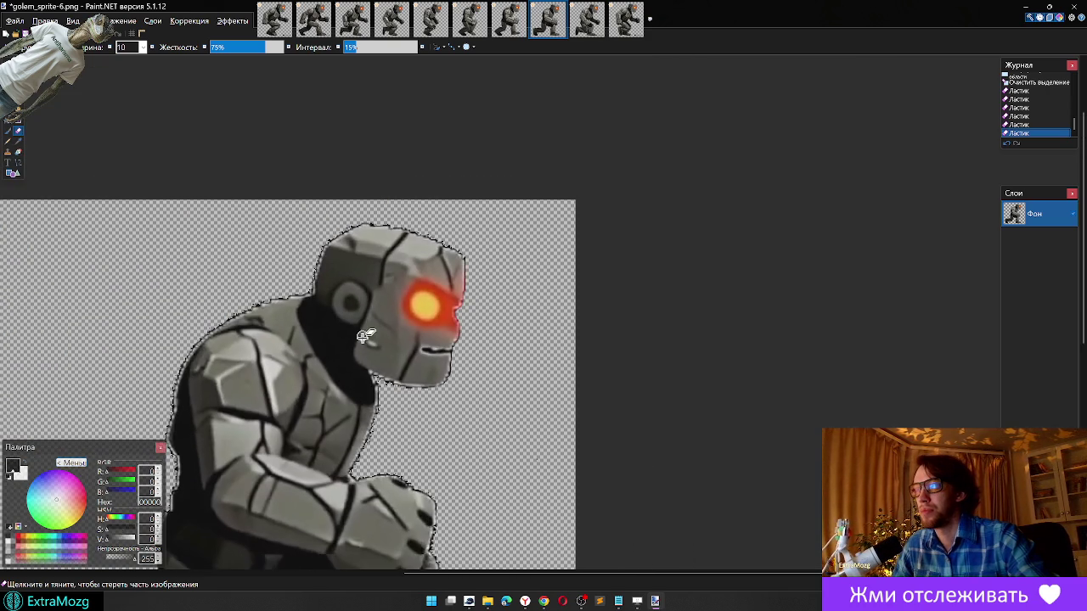
scroll(363, 336, "down", 3)
scroll(526, 291, "down", 2)
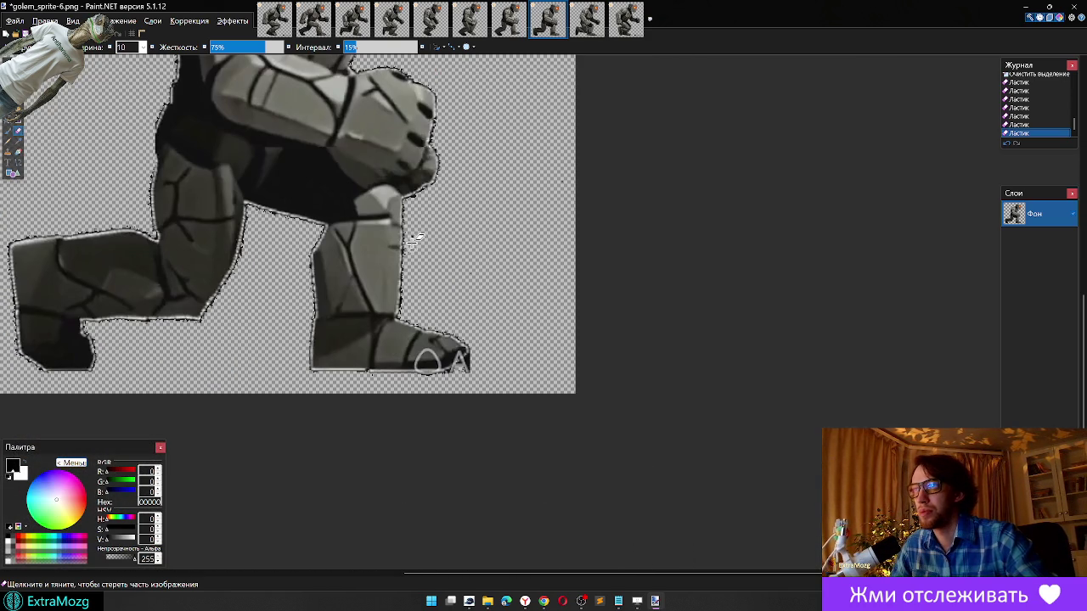
scroll(424, 214, "up", 1, "ctrl")
scroll(419, 221, "up", 1, "ctrl")
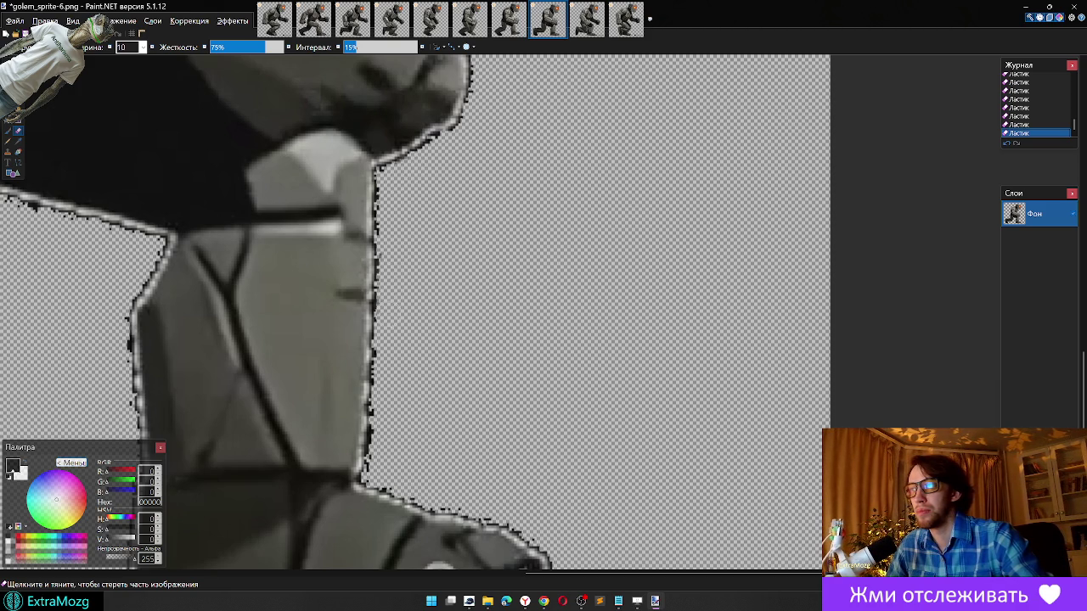
scroll(451, 340, "down", 1, "ctrl")
scroll(442, 340, "down", 1, "ctrl")
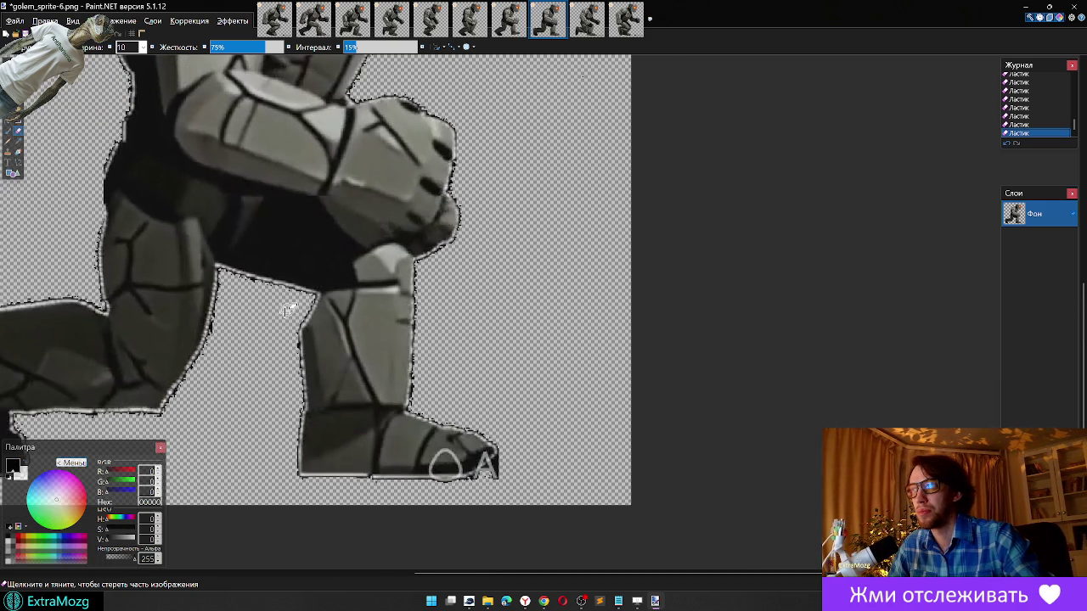
scroll(242, 348, "down", 1, "ctrl")
scroll(281, 396, "down", 1, "ctrl")
scroll(367, 468, "up", 2, "ctrl")
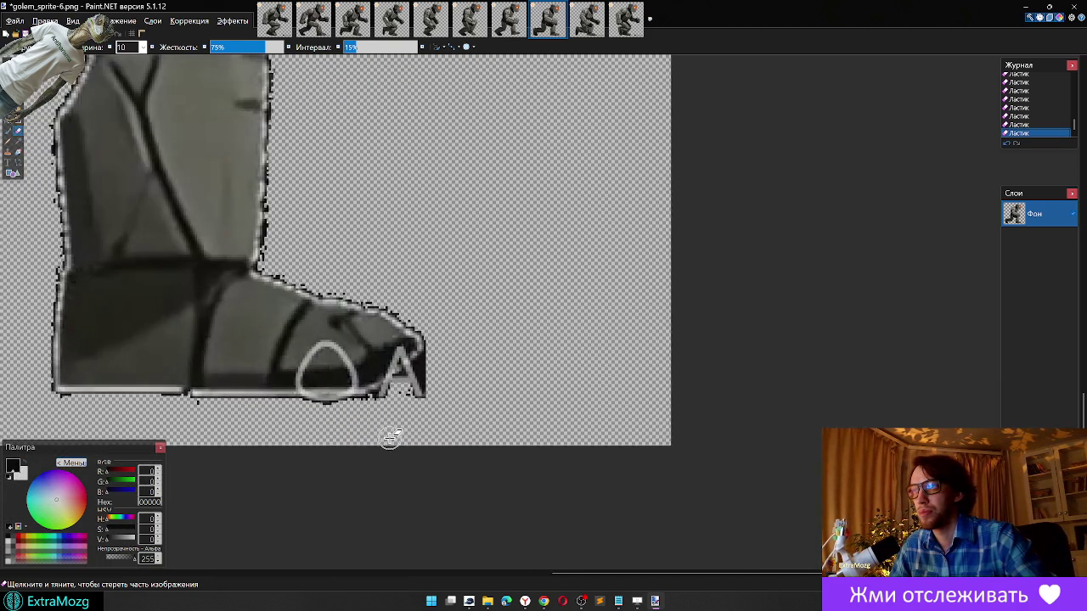
scroll(388, 436, "up", 1, "ctrl")
scroll(388, 436, "up", 1, "ctrl")
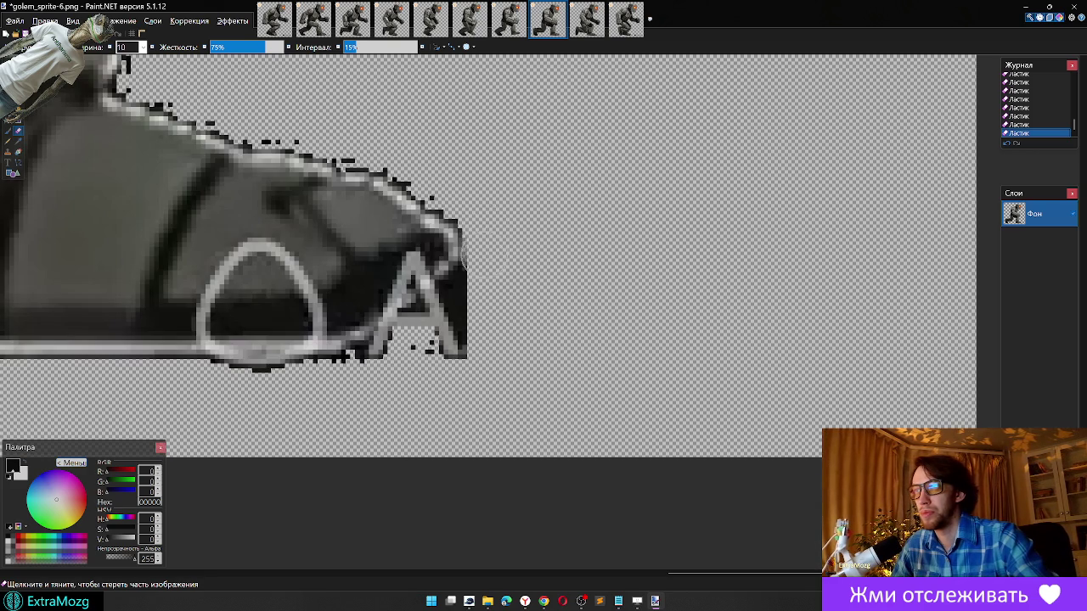
mouse_move(463, 247)
left_mouse_down()
mouse_move(433, 327)
mouse_move(454, 355)
left_mouse_up()
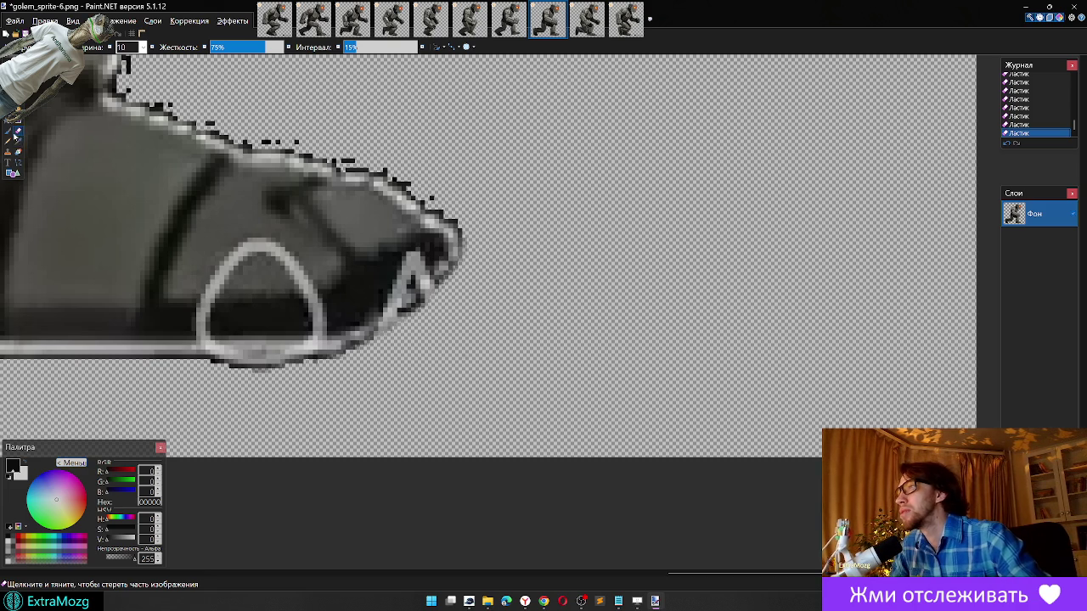
Step: Clone Stamp stone texture over the top-left, left and lower-left of the white loop
left_click(10, 151)
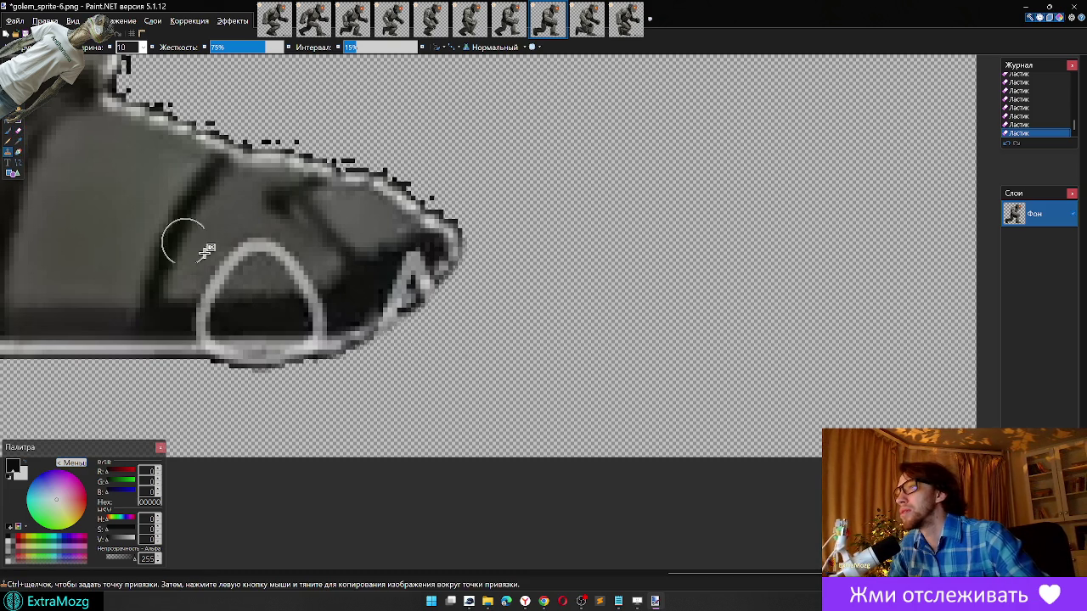
left_click(184, 242, "ctrl")
mouse_move(230, 235)
left_mouse_down()
mouse_move(223, 273)
mouse_move(272, 246)
mouse_move(303, 268)
left_mouse_up()
left_click(291, 250, "ctrl")
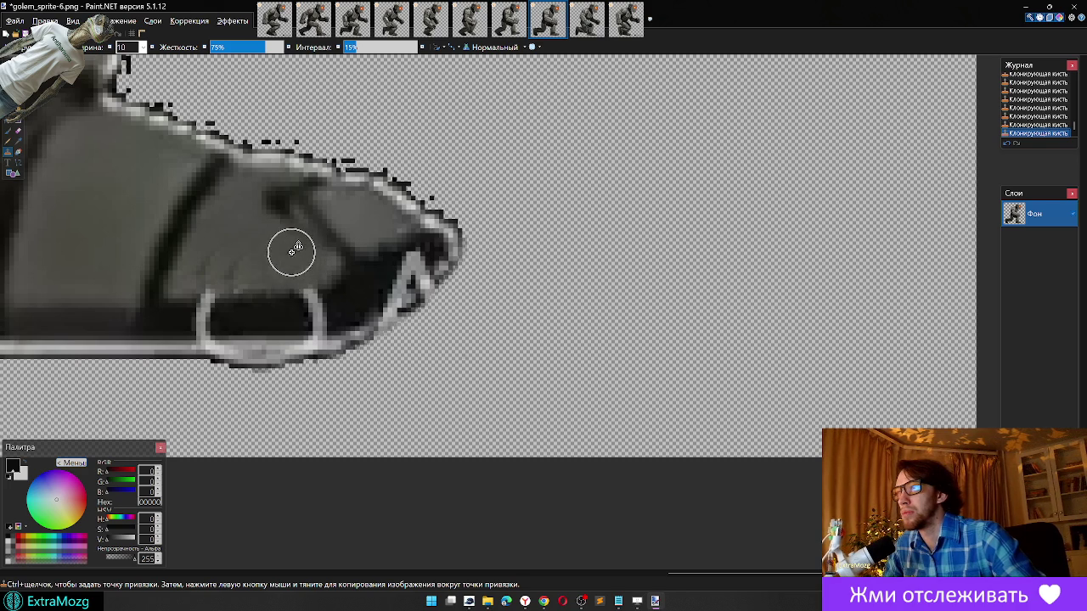
left_click_drag(225, 272, 211, 276)
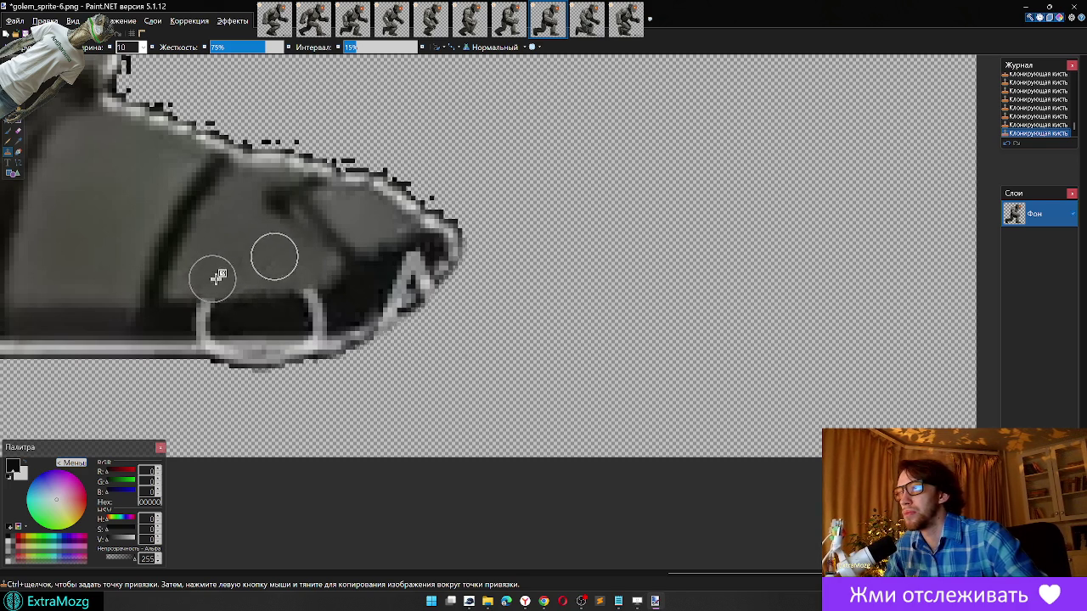
left_click(252, 307, "ctrl")
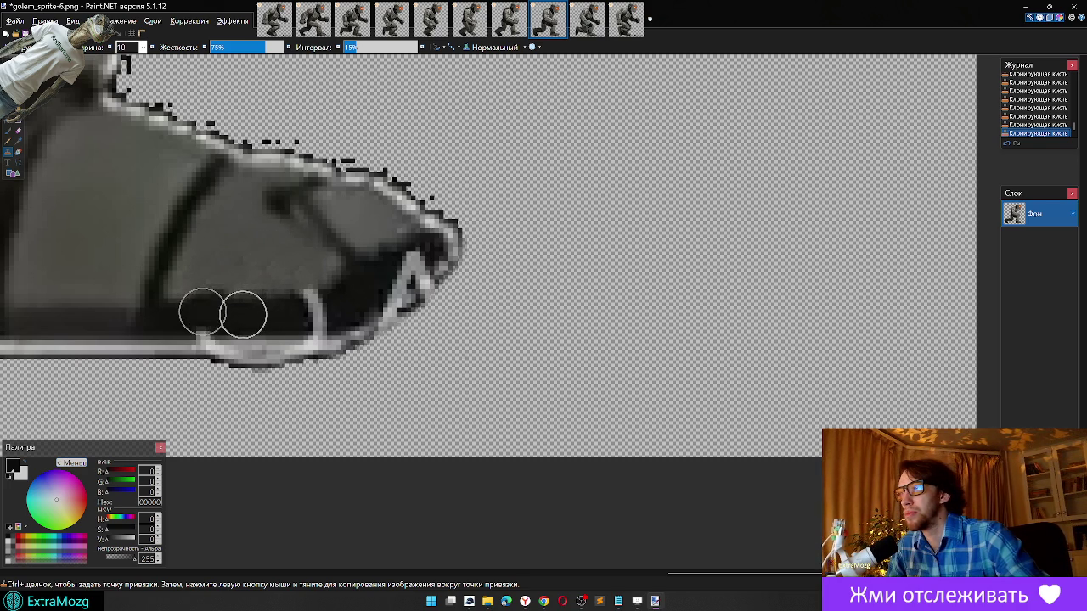
left_click_drag(212, 307, 204, 321)
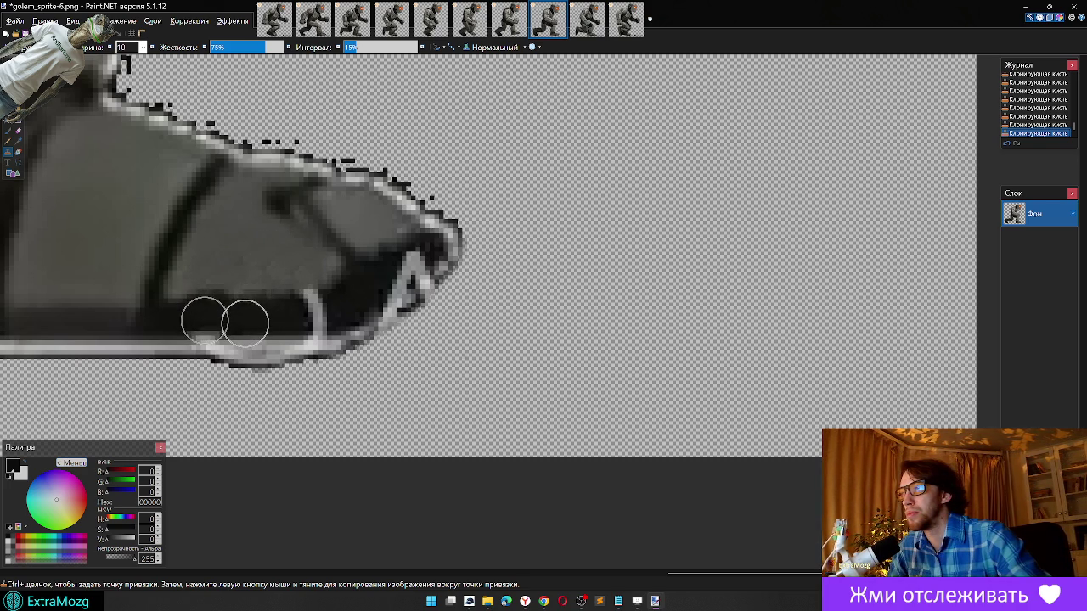
Step: Clone dark texture over the remaining loop, the band beneath it, and its right highlight
left_click(253, 309, "ctrl")
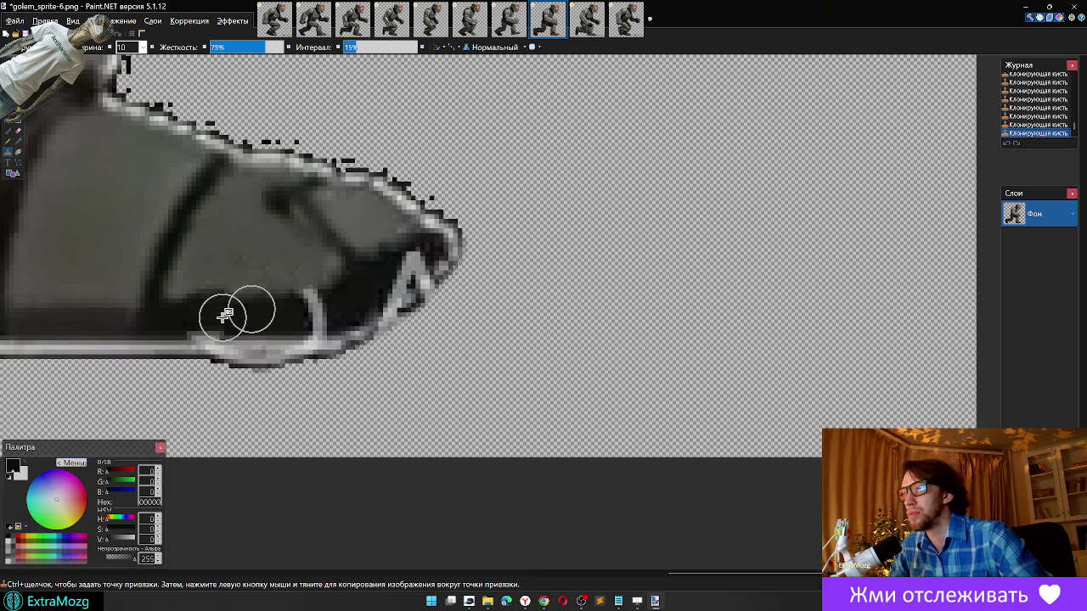
left_click_drag(201, 314, 198, 315)
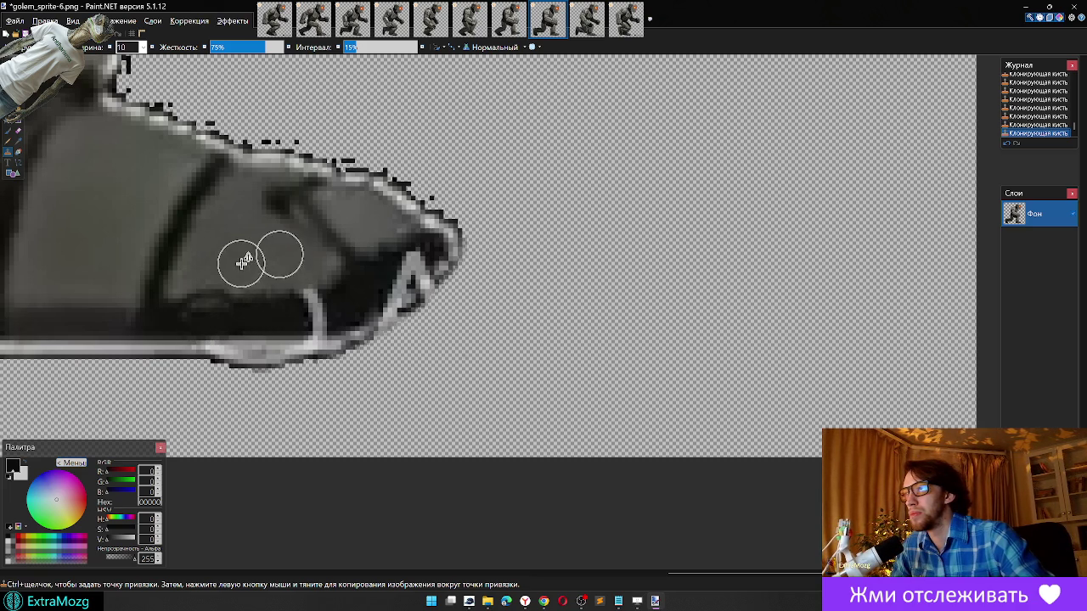
left_click_drag(213, 276, 251, 302)
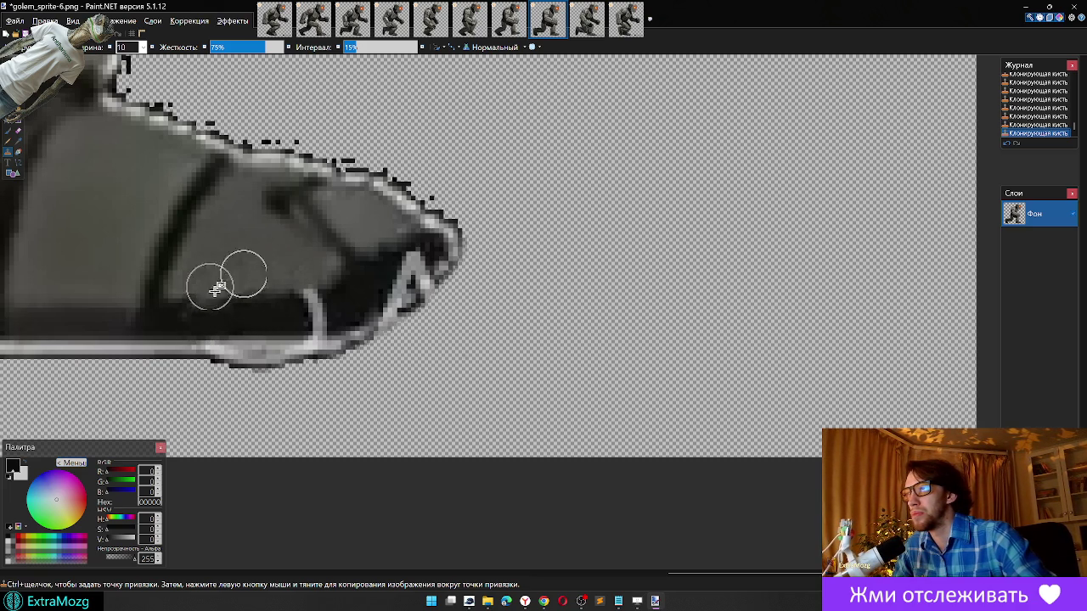
left_click(255, 298, "ctrl")
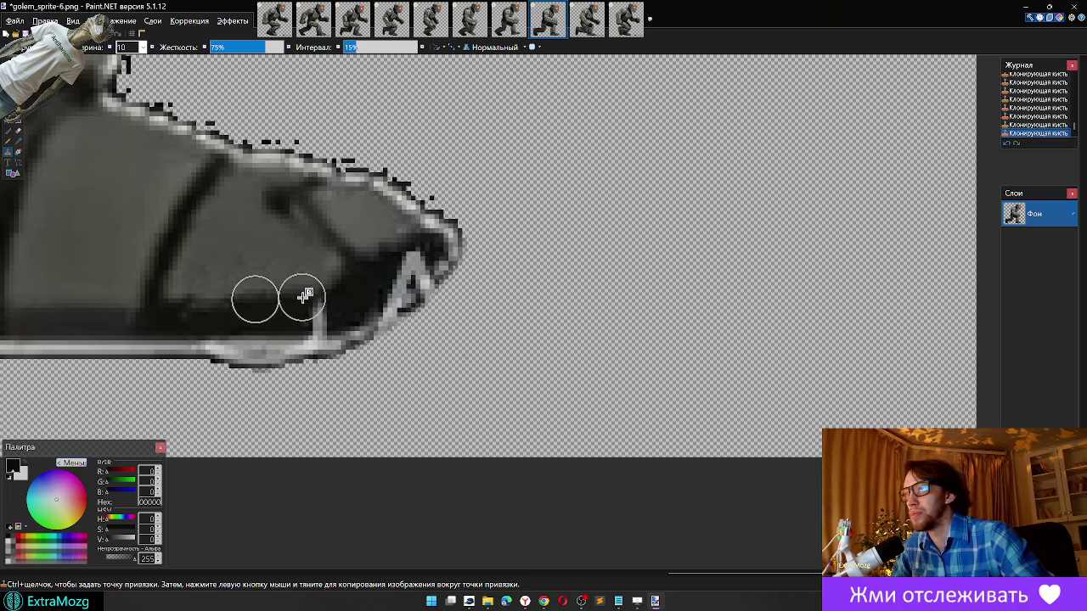
left_click(287, 315, "ctrl")
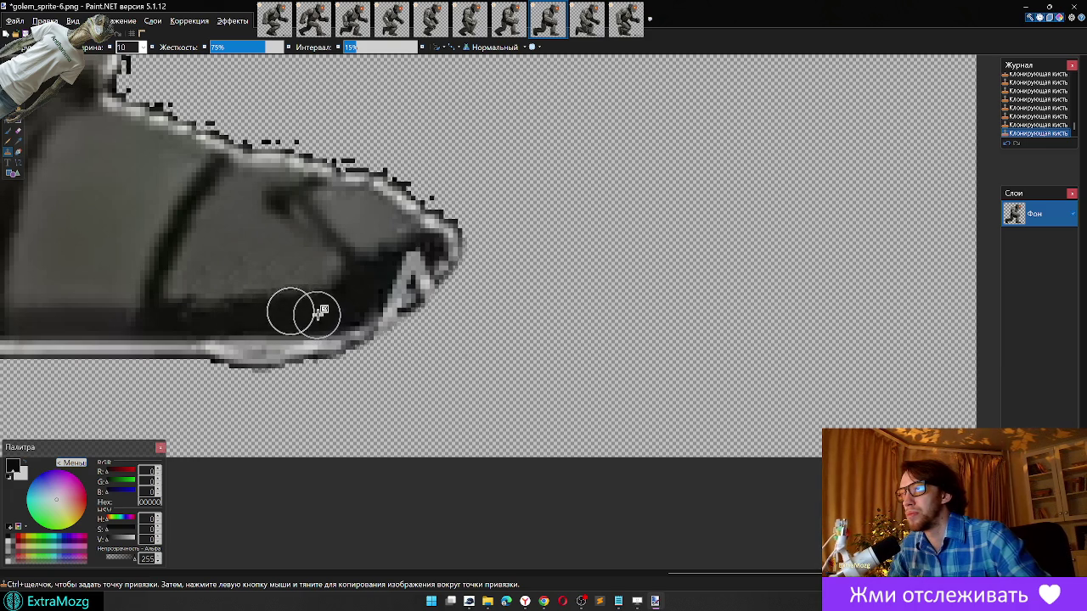
mouse_move(369, 286)
left_mouse_down()
mouse_move(393, 281)
mouse_move(376, 295)
left_mouse_up()
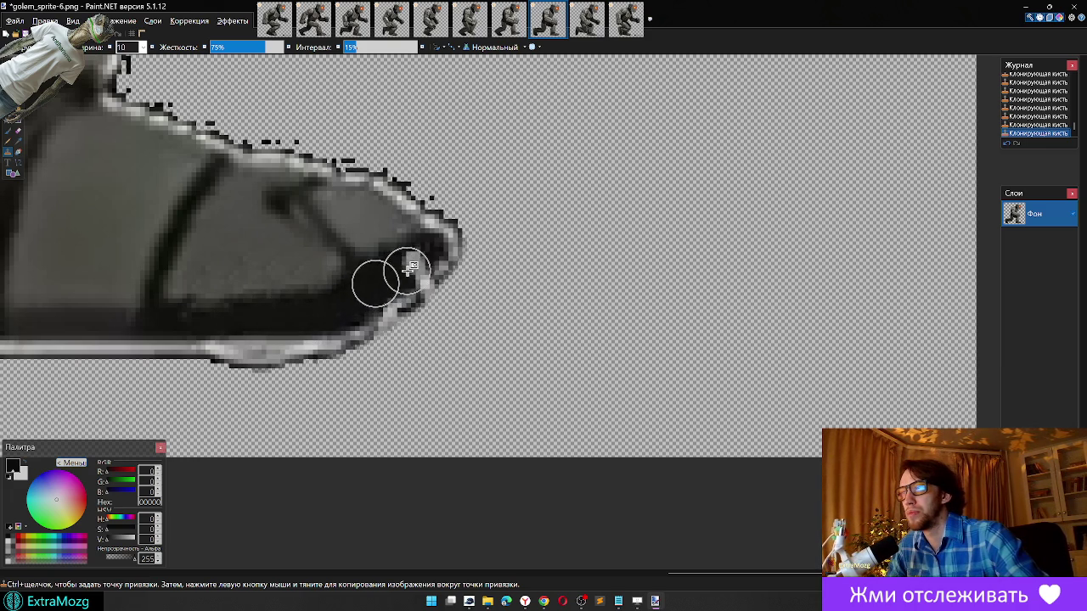